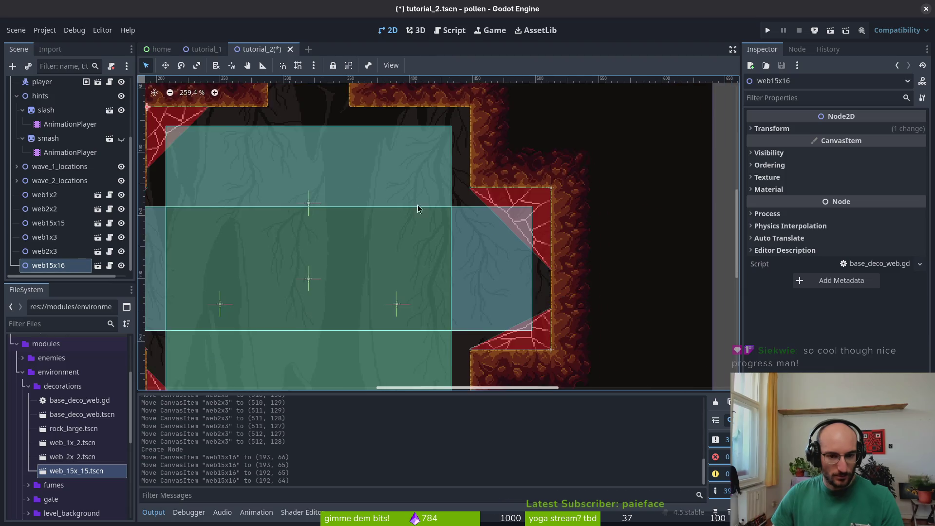
pyautogui.scroll(-5, 387, 201)
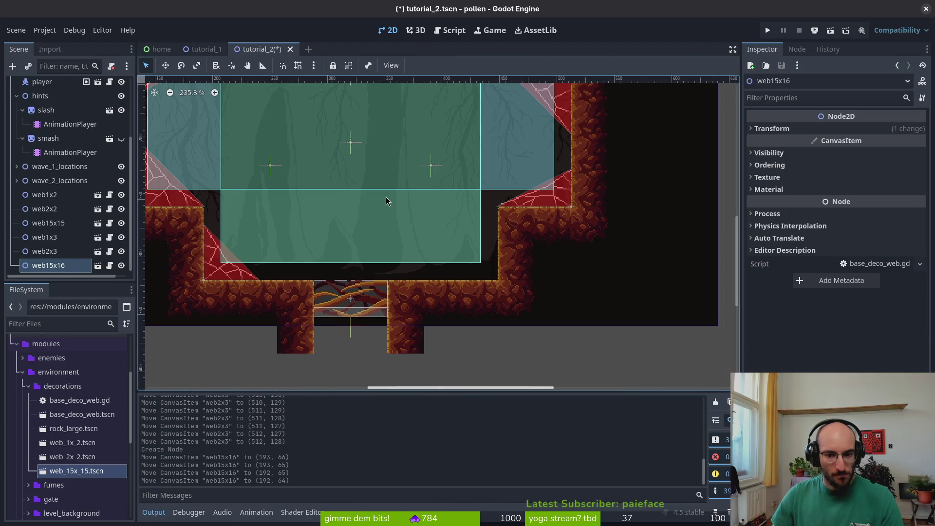
# Step: Drop a web_1x_2 piece into the room, mirror it with Scale x -1 and rotate it 90°
pyautogui.moveTo(72, 442)
pyautogui.mouseDown()
pyautogui.moveTo(459, 243)
pyautogui.moveTo(428, 237)
pyautogui.mouseUp()
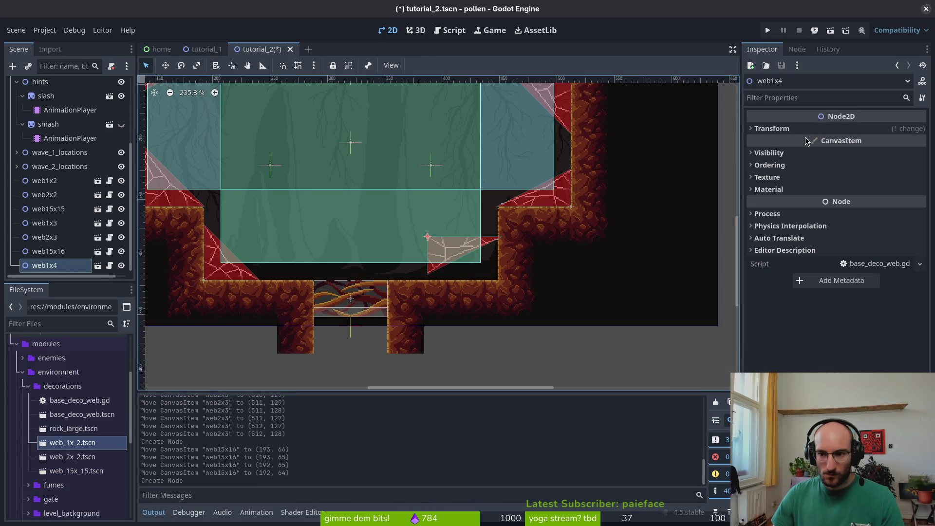
pyautogui.click(858, 129)
pyautogui.click(866, 193)
pyautogui.write('-')
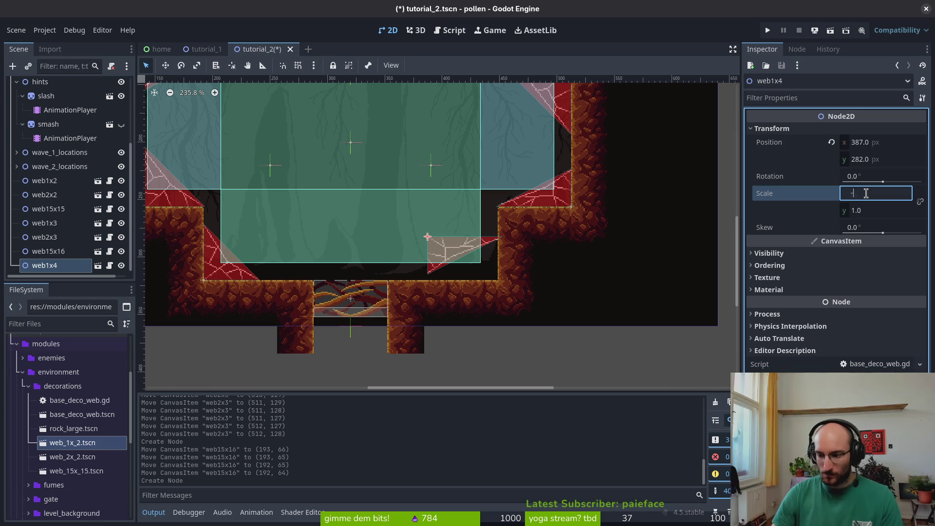
pyautogui.write('1')
pyautogui.press('Return')
pyautogui.moveTo(419, 278)
pyautogui.mouseDown()
pyautogui.moveTo(370, 287)
pyautogui.moveTo(303, 244)
pyautogui.moveTo(306, 214)
pyautogui.mouseUp()
# Step: Move the web into the lower-right corner at (448, 320) and save tutorial_2.tscn
pyautogui.moveTo(467, 219)
pyautogui.mouseDown()
pyautogui.moveTo(502, 256)
pyautogui.moveTo(531, 264)
pyautogui.mouseUp()
pyautogui.scroll(2, 531, 264)
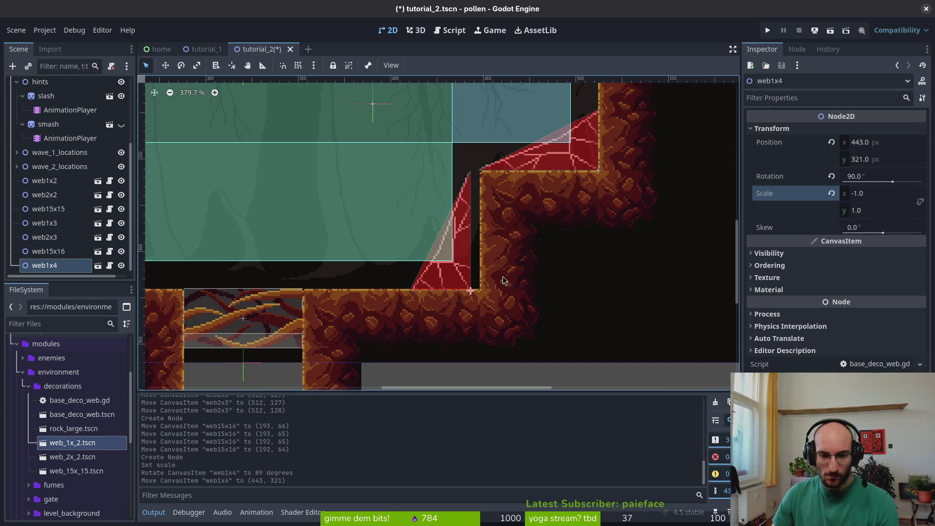
pyautogui.press('Right')
pyautogui.press('Right')
pyautogui.press('Up')
pyautogui.press('Right')
pyautogui.press('Right')
pyautogui.press('Right')
pyautogui.scroll(-3, 492, 210)
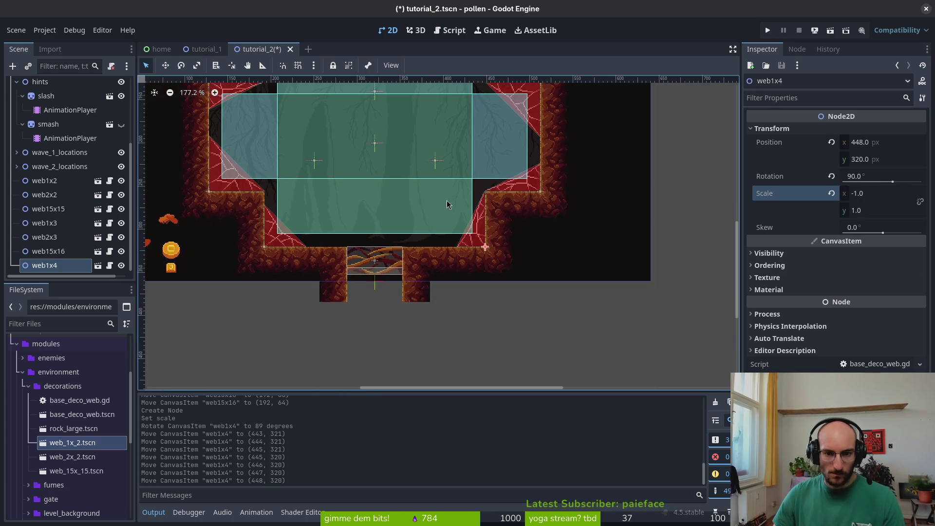
pyautogui.scroll(4, 448, 205)
pyautogui.hscroll(-4, 447, 204)
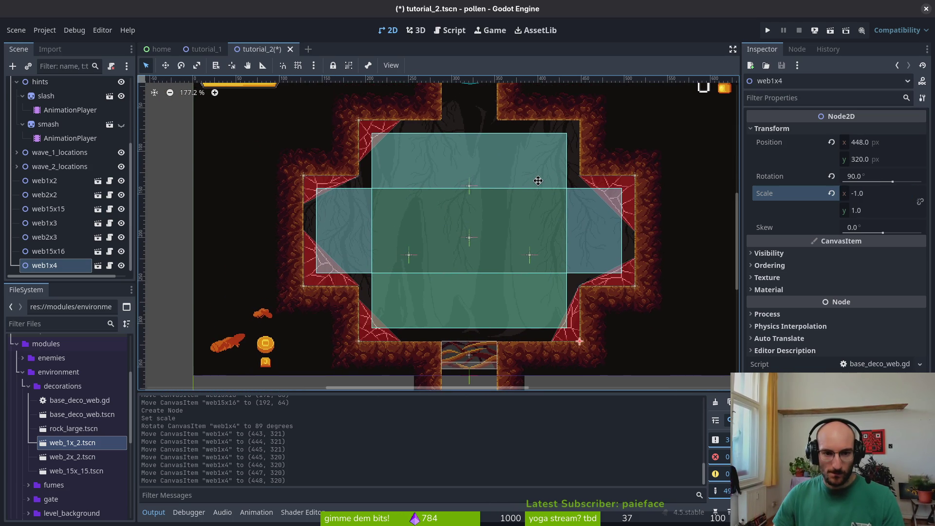
pyautogui.scroll(-1, 536, 187)
pyautogui.hotkey('ctrl', 's')
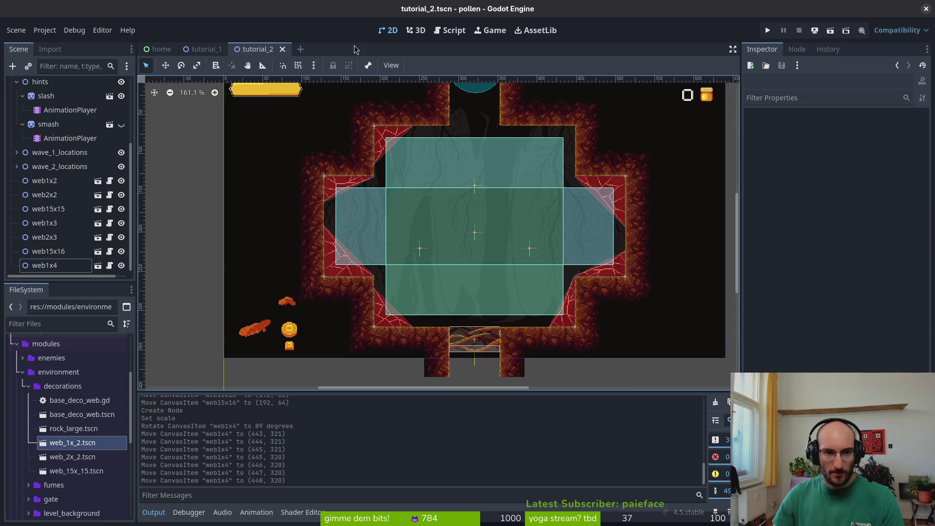
# Step: Quick-open tutorial_3.tscn by searching 'tut3.tscn'
pyautogui.hotkey('shift', 'alt', 'o')
pyautogui.write('tut3.tscn')
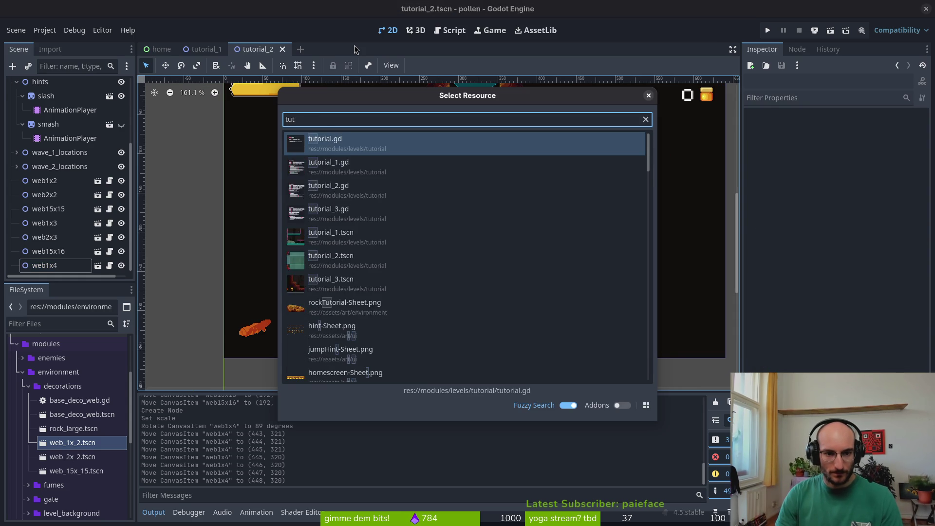
pyautogui.press('Return')
pyautogui.hscroll(5, 335, 186)
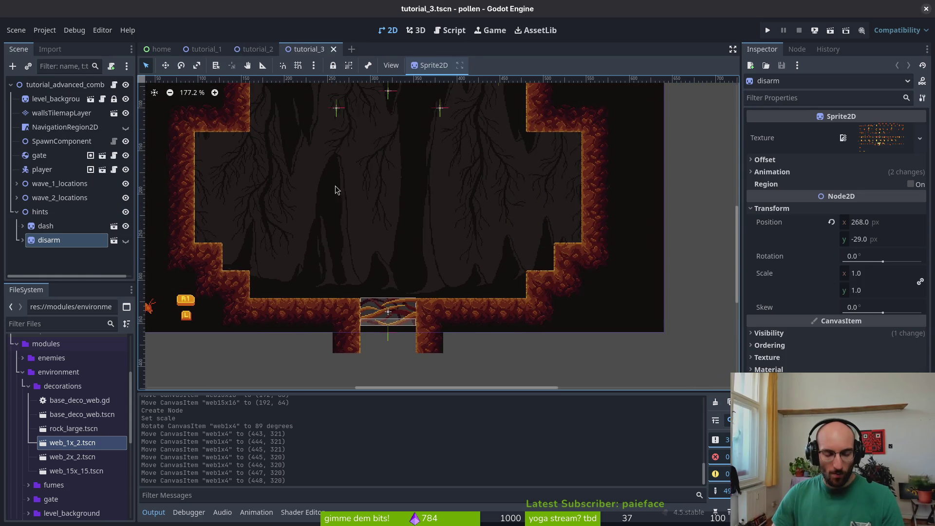
pyautogui.scroll(-2, 358, 243)
pyautogui.scroll(3, 400, 275)
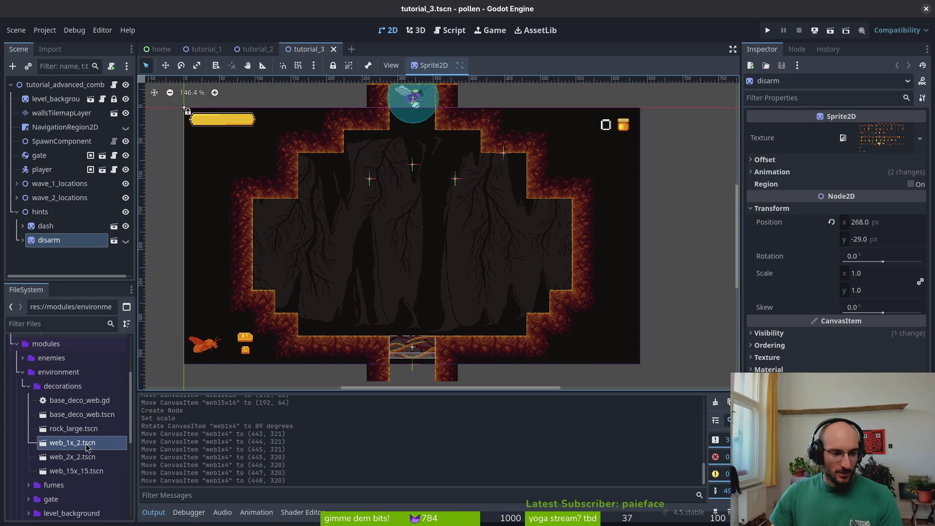
# Step: Place a small web under the top-left ceiling, nudged one pixel right and up
pyautogui.moveTo(89, 444)
pyautogui.mouseDown()
pyautogui.moveTo(311, 158)
pyautogui.moveTo(361, 135)
pyautogui.mouseUp()
pyautogui.scroll(5, 576, 288)
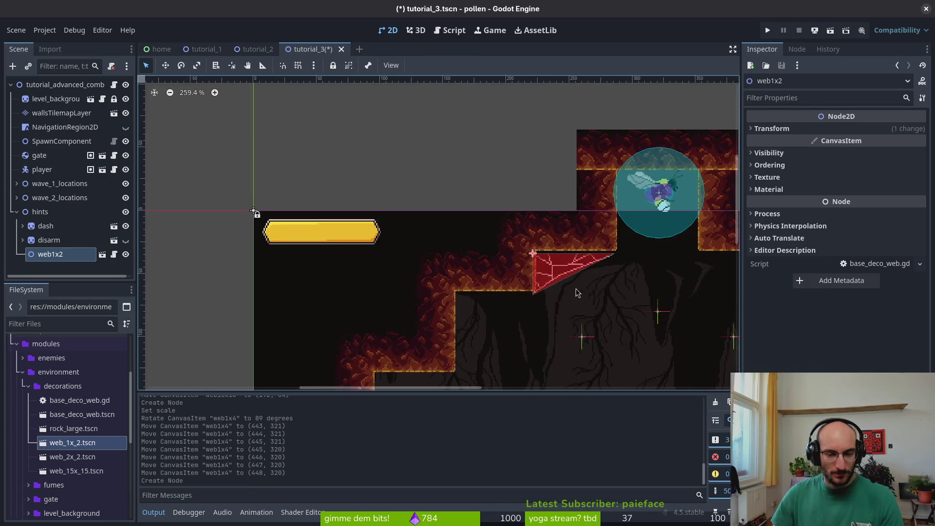
pyautogui.press('Right')
pyautogui.press('Right')
pyautogui.press('Up')
pyautogui.press('Up')
pyautogui.scroll(-1, 598, 330)
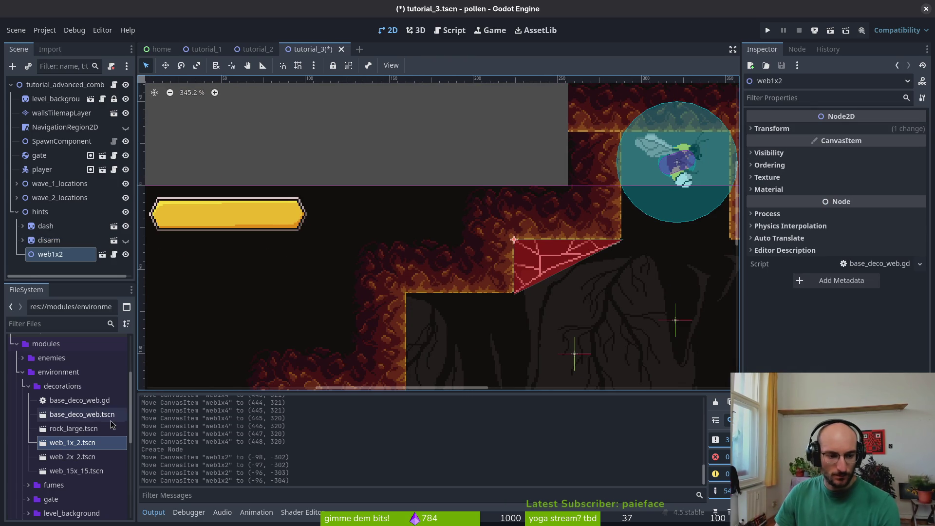
# Step: Add a second small web mirrored with Scale x -1 in the ceiling corner
pyautogui.moveTo(642, 356)
pyautogui.mouseDown()
pyautogui.moveTo(412, 223)
pyautogui.moveTo(362, 240)
pyautogui.mouseUp()
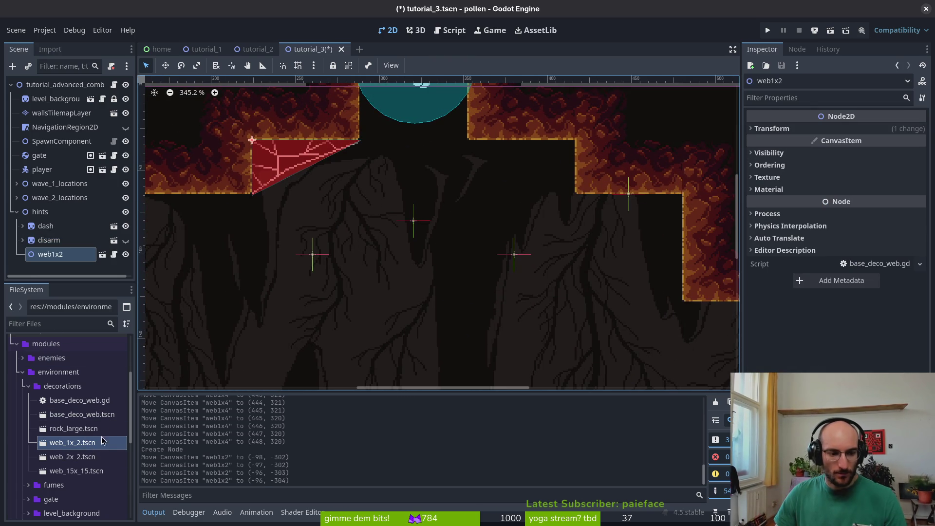
pyautogui.moveTo(72, 443)
pyautogui.mouseDown()
pyautogui.moveTo(429, 151)
pyautogui.moveTo(430, 166)
pyautogui.mouseUp()
pyautogui.click(789, 129)
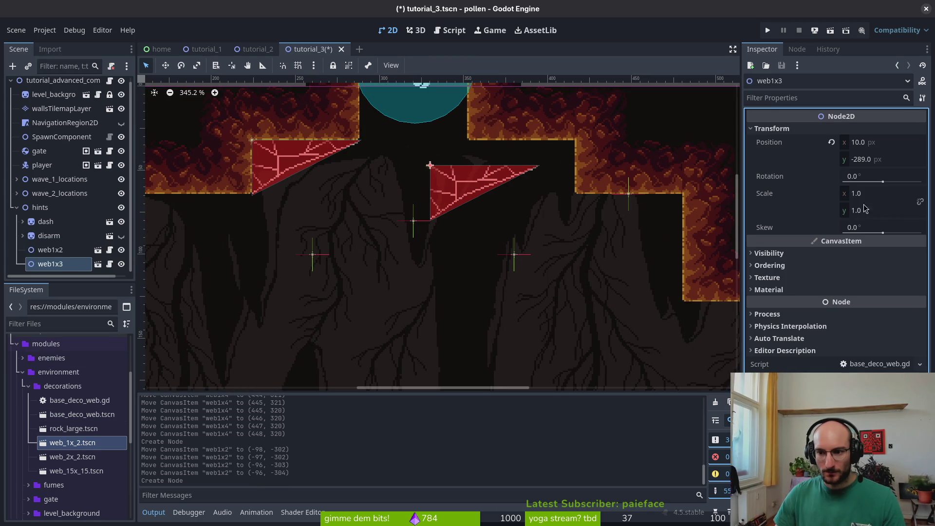
pyautogui.click(872, 194)
pyautogui.write('1')
pyautogui.press('Return')
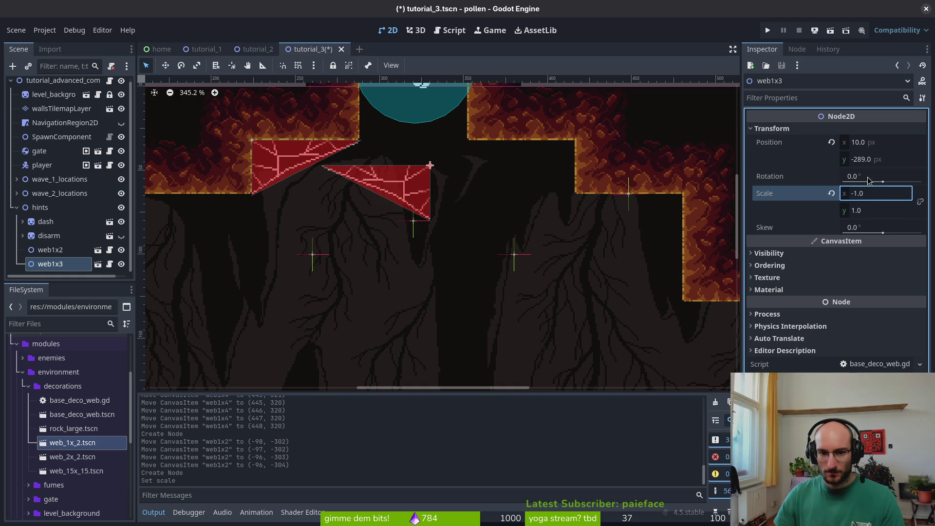
pyautogui.moveTo(428, 182)
pyautogui.mouseDown()
pyautogui.moveTo(566, 175)
pyautogui.moveTo(559, 175)
pyautogui.mouseUp()
# Step: Add a third small web, mirrored, against the right wall
pyautogui.hscroll(2, 551, 234)
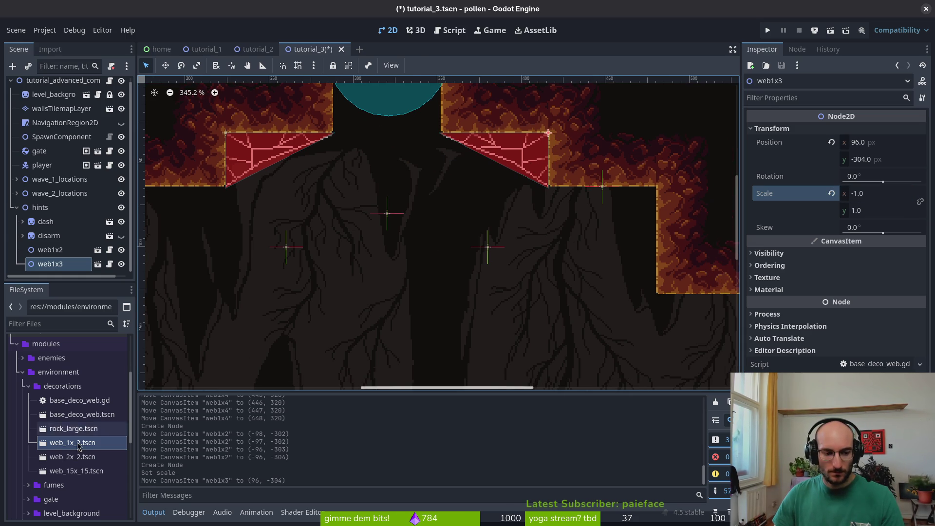
pyautogui.moveTo(73, 444); pyautogui.dragTo(441, 282)
pyautogui.moveTo(580, 213)
pyautogui.mouseDown()
pyautogui.moveTo(551, 197)
pyautogui.moveTo(532, 212)
pyautogui.moveTo(525, 203)
pyautogui.mouseUp()
pyautogui.click(798, 131)
pyautogui.click(878, 191)
pyautogui.write('-1')
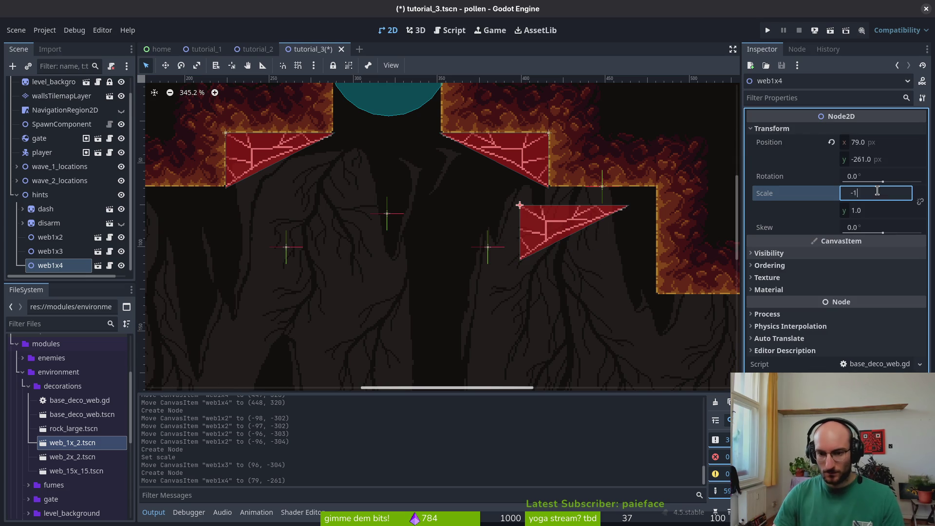
pyautogui.press('Return')
pyautogui.moveTo(495, 233); pyautogui.dragTo(631, 212)
# Step: Drop a larger web_2x_2 piece into the room
pyautogui.scroll(2, 630, 213)
pyautogui.scroll(-3, 628, 218)
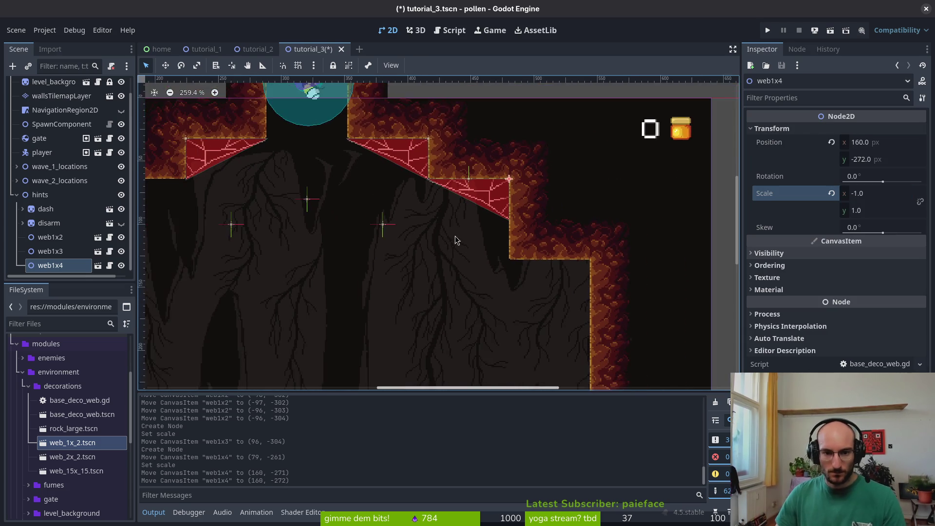
pyautogui.scroll(-3, 456, 238)
pyautogui.hscroll(-3, 455, 239)
pyautogui.moveTo(72, 457); pyautogui.dragTo(549, 105)
pyautogui.scroll(2, 549, 146)
pyautogui.click(549, 185)
# Step: Rotate the larger web to fit the corner and reposition the third web lower on the right wall
pyautogui.click(336, 189)
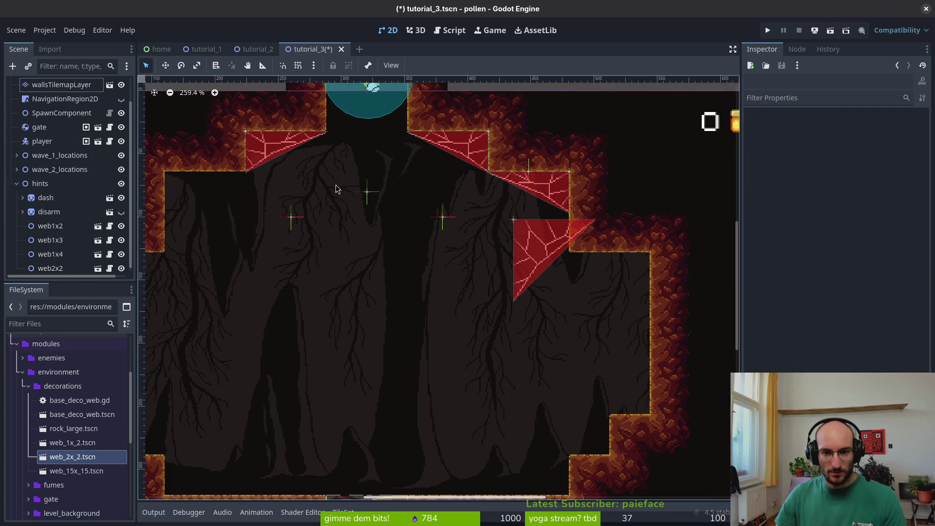
pyautogui.moveTo(545, 185); pyautogui.dragTo(602, 297)
pyautogui.click(536, 244)
pyautogui.moveTo(536, 243)
pyautogui.mouseDown()
pyautogui.moveTo(353, 258)
pyautogui.moveTo(366, 267)
pyautogui.moveTo(353, 272)
pyautogui.moveTo(540, 212)
pyautogui.mouseUp()
pyautogui.scroll(2, 533, 204)
pyautogui.hscroll(4, 536, 292)
pyautogui.scroll(-2, 536, 293)
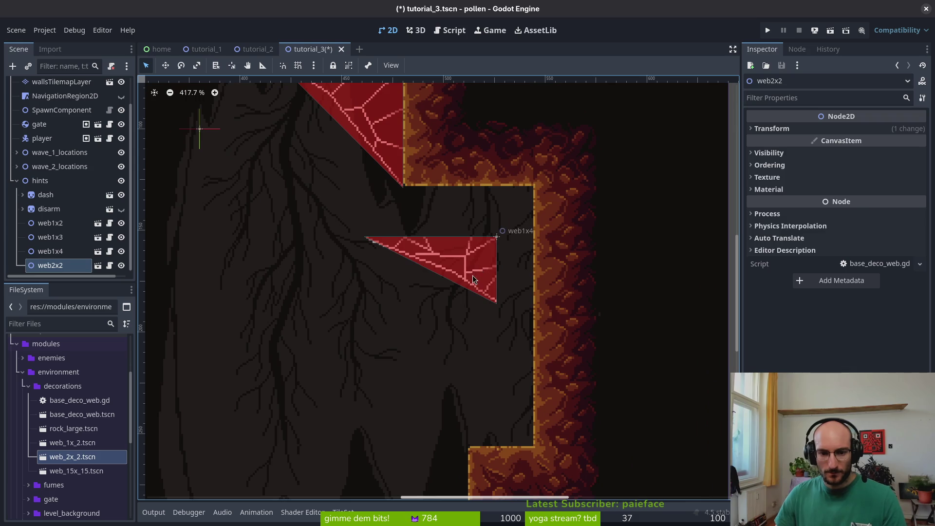
pyautogui.moveTo(478, 273); pyautogui.dragTo(517, 214)
# Step: Briefly open the small web's own scene, return to tutorial_3, and save it
pyautogui.doubleClick(515, 231)
pyautogui.click(394, 49)
pyautogui.press('Escape')
pyautogui.scroll(-8, 486, 225)
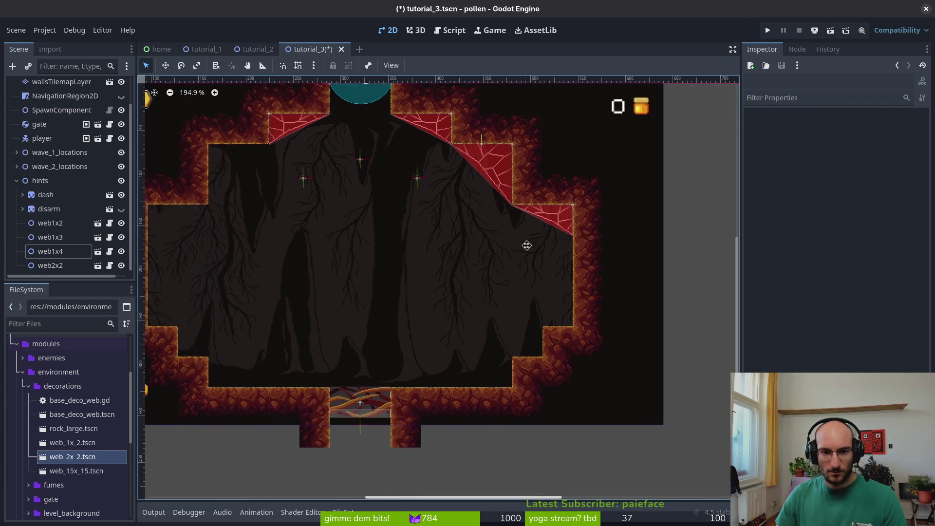
pyautogui.scroll(-1, 497, 276)
pyautogui.scroll(6, 532, 294)
pyautogui.hotkey('ctrl', 's')
pyautogui.scroll(-2, 486, 278)
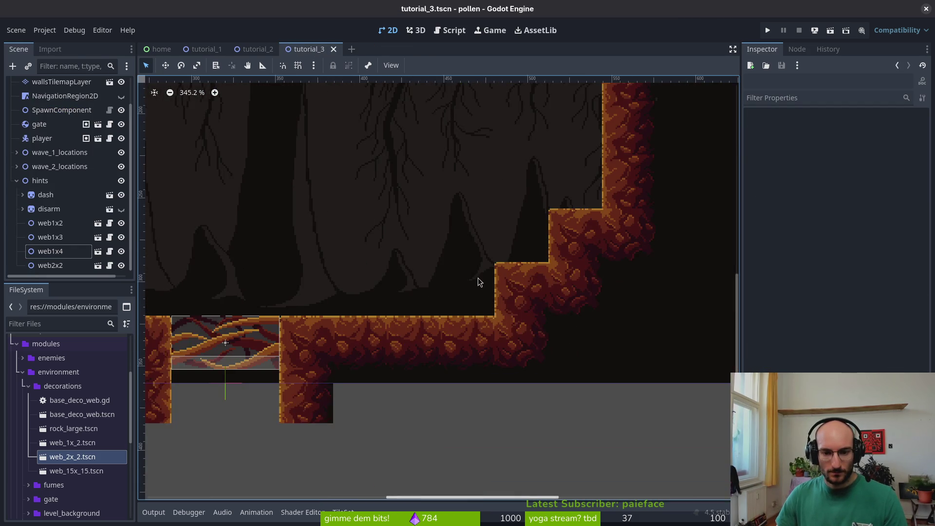
# Step: Add a large web piece and move it into the top-left corner
pyautogui.hscroll(3, 479, 282)
pyautogui.scroll(-1, 479, 281)
pyautogui.moveTo(76, 471)
pyautogui.mouseDown()
pyautogui.moveTo(414, 229)
pyautogui.moveTo(260, 190)
pyautogui.mouseUp()
pyautogui.scroll(-6, 364, 256)
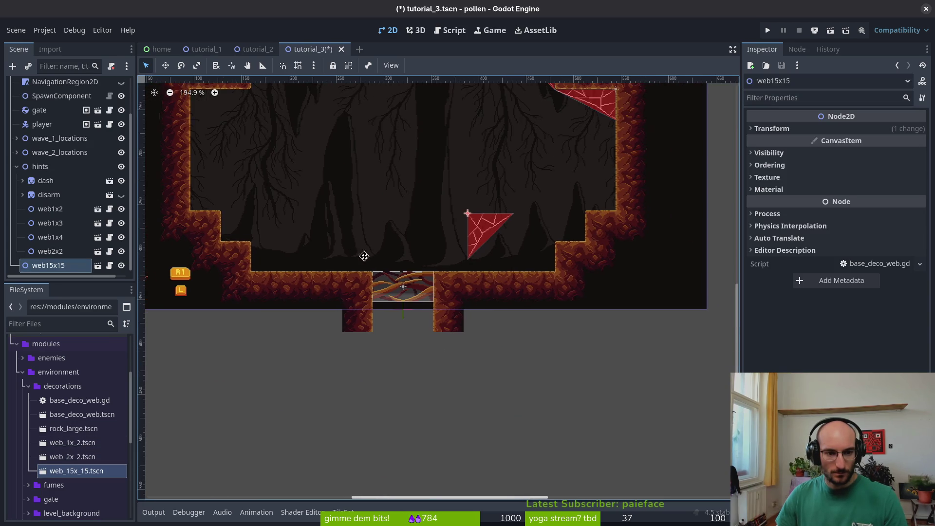
pyautogui.scroll(3, 365, 257)
pyautogui.moveTo(516, 301)
pyautogui.mouseDown()
pyautogui.moveTo(178, 148)
pyautogui.moveTo(221, 166)
pyautogui.moveTo(210, 163)
pyautogui.mouseUp()
# Step: Shift the large web up onto the upper step
pyautogui.scroll(2, 382, 258)
pyautogui.hscroll(-1, 382, 258)
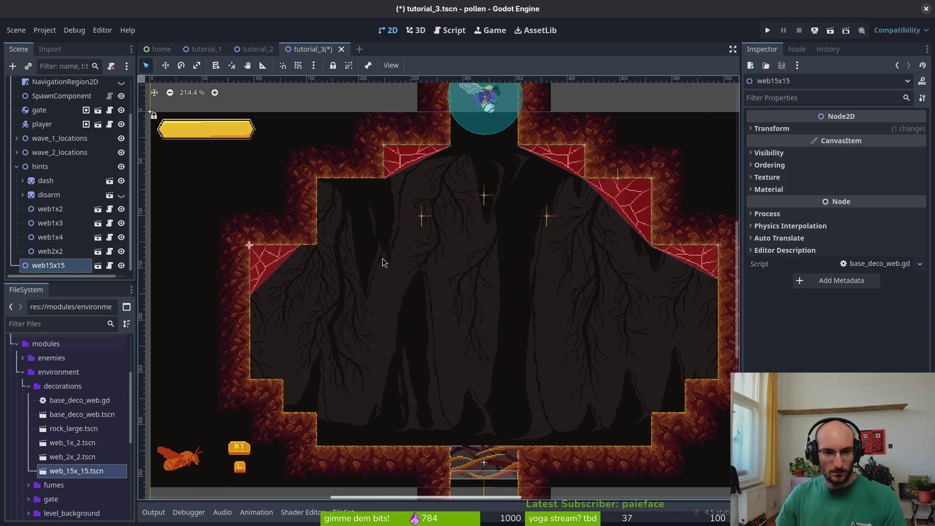
pyautogui.scroll(-2, 382, 262)
pyautogui.hscroll(1, 382, 263)
pyautogui.moveTo(232, 232)
pyautogui.mouseDown()
pyautogui.moveTo(306, 171)
pyautogui.moveTo(299, 168)
pyautogui.moveTo(324, 198)
pyautogui.mouseUp()
pyautogui.scroll(3, 323, 199)
pyautogui.hscroll(-1, 380, 234)
# Step: Add another large web and a small web on the floor, rotated into position
pyautogui.scroll(2, 304, 311)
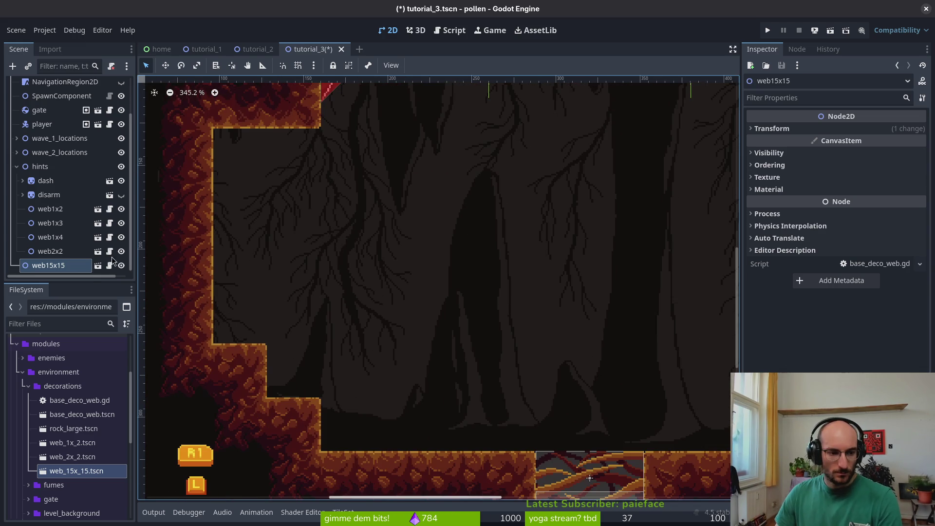
pyautogui.moveTo(72, 456)
pyautogui.mouseDown()
pyautogui.moveTo(223, 146)
pyautogui.moveTo(220, 135)
pyautogui.mouseUp()
pyautogui.scroll(2, 300, 191)
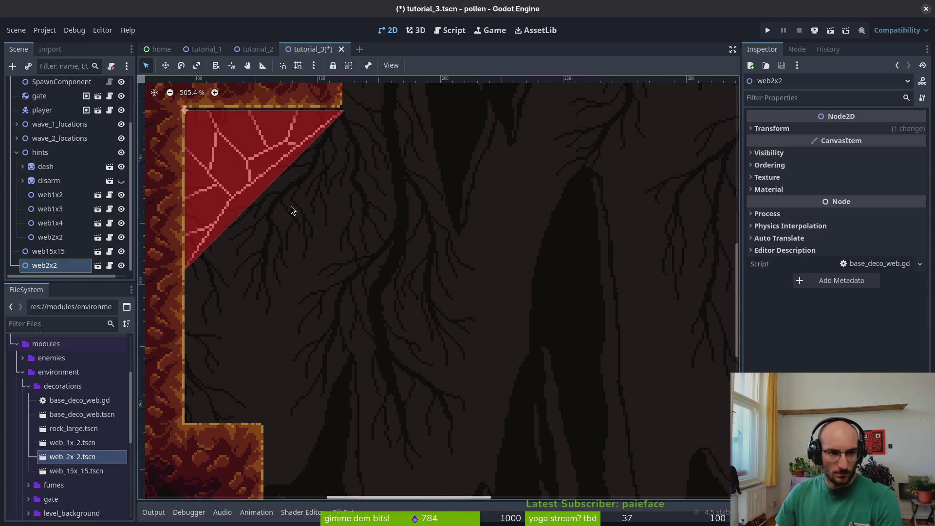
pyautogui.scroll(-3, 292, 210)
pyautogui.scroll(-5, 431, 259)
pyautogui.click(86, 442)
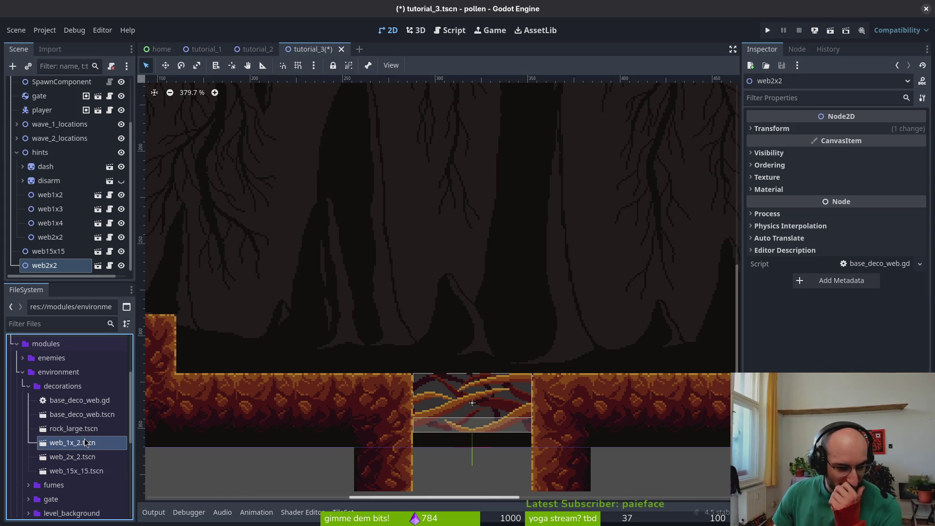
pyautogui.moveTo(85, 442)
pyautogui.mouseDown()
pyautogui.moveTo(261, 299)
pyautogui.moveTo(273, 272)
pyautogui.moveTo(405, 254)
pyautogui.mouseUp()
pyautogui.hscroll(5, 422, 305)
pyautogui.moveTo(312, 253)
pyautogui.mouseDown()
pyautogui.moveTo(144, 195)
pyautogui.moveTo(161, 210)
pyautogui.moveTo(449, 267)
pyautogui.moveTo(554, 346)
pyautogui.mouseUp()
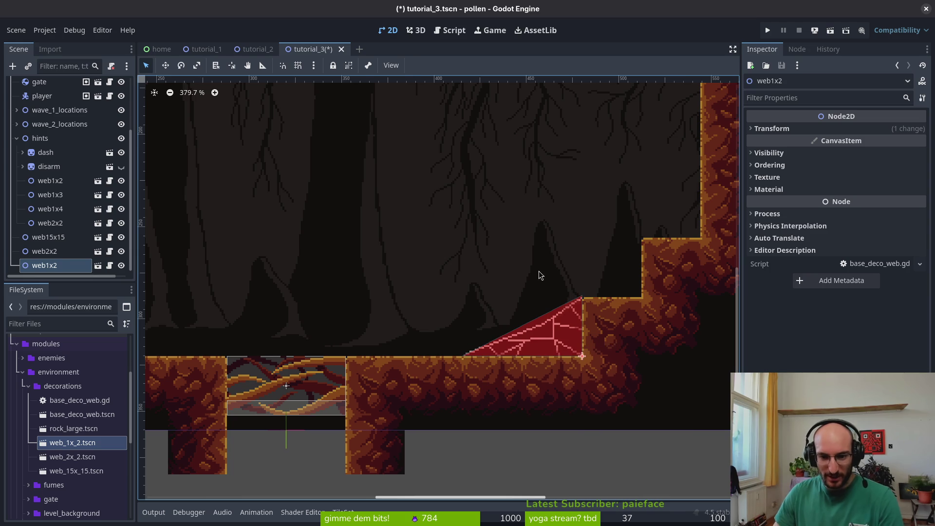
# Step: Place another web_1x_2 instance with Scale x -1, rotated 90°
pyautogui.hscroll(5, 540, 275)
pyautogui.scroll(2, 540, 276)
pyautogui.moveTo(72, 442)
pyautogui.mouseDown()
pyautogui.moveTo(446, 167)
pyautogui.moveTo(435, 299)
pyautogui.mouseUp()
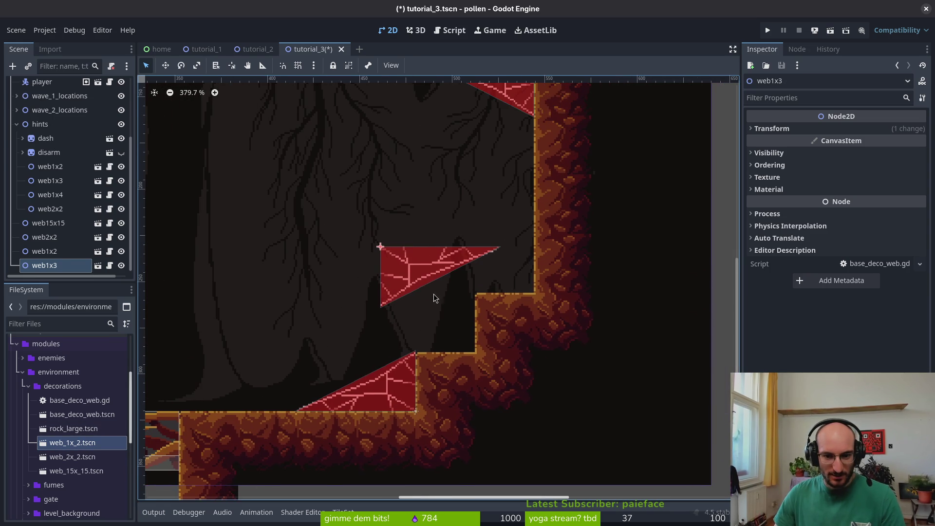
pyautogui.click(809, 128)
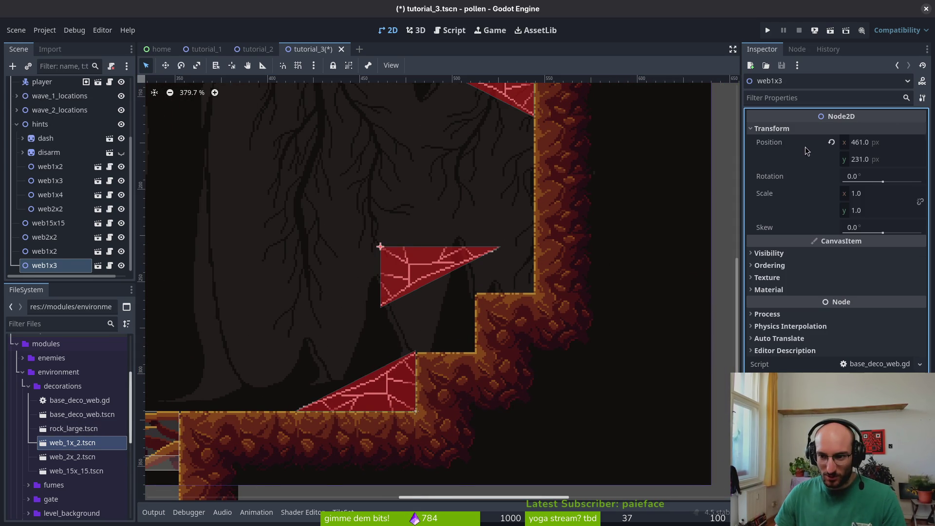
pyautogui.click(872, 195)
pyautogui.write('-1')
pyautogui.press('Return')
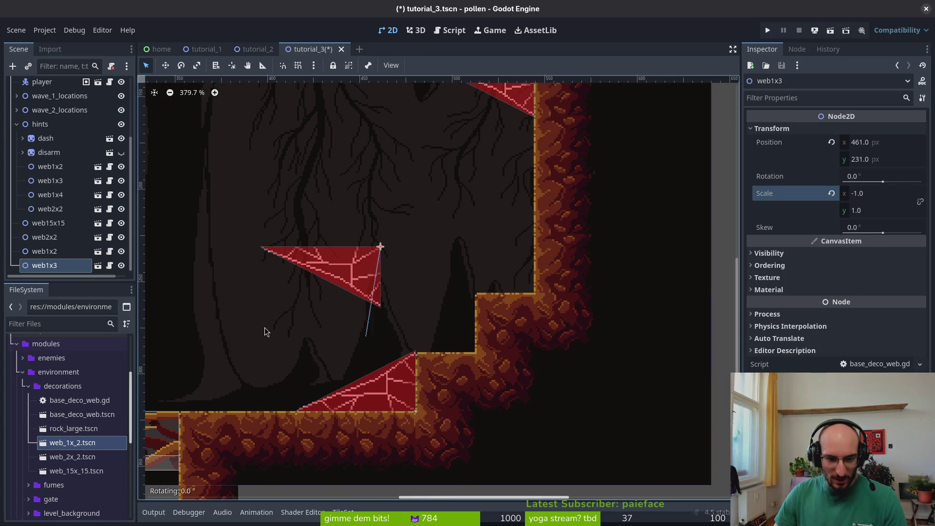
pyautogui.moveTo(265, 328)
pyautogui.mouseDown()
pyautogui.moveTo(225, 272)
pyautogui.moveTo(229, 236)
pyautogui.mouseUp()
# Step: Move that web into the wall corner, nudged down 2 px
pyautogui.moveTo(360, 214); pyautogui.dragTo(514, 257)
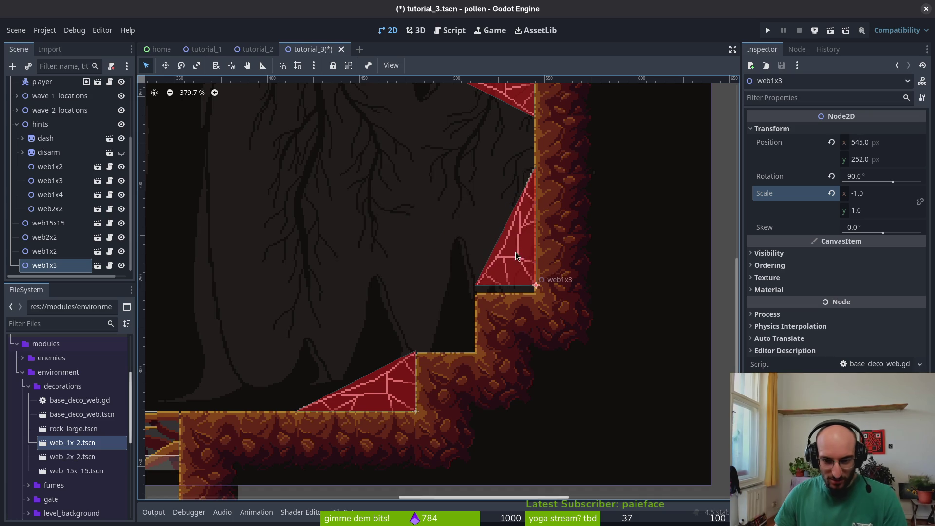
pyautogui.scroll(5, 559, 269)
pyautogui.press('Down')
pyautogui.press('Down')
pyautogui.scroll(-5, 559, 269)
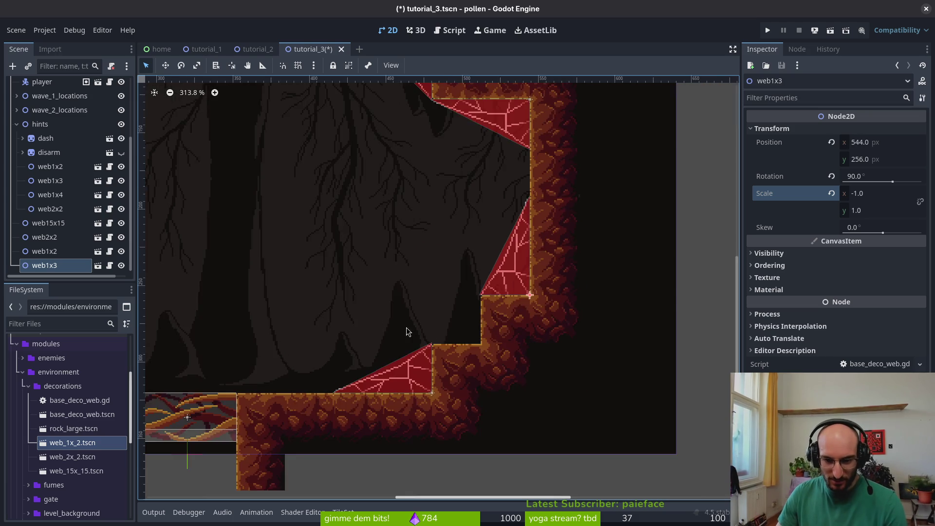
pyautogui.hscroll(8, 453, 263)
pyautogui.scroll(-2, 453, 263)
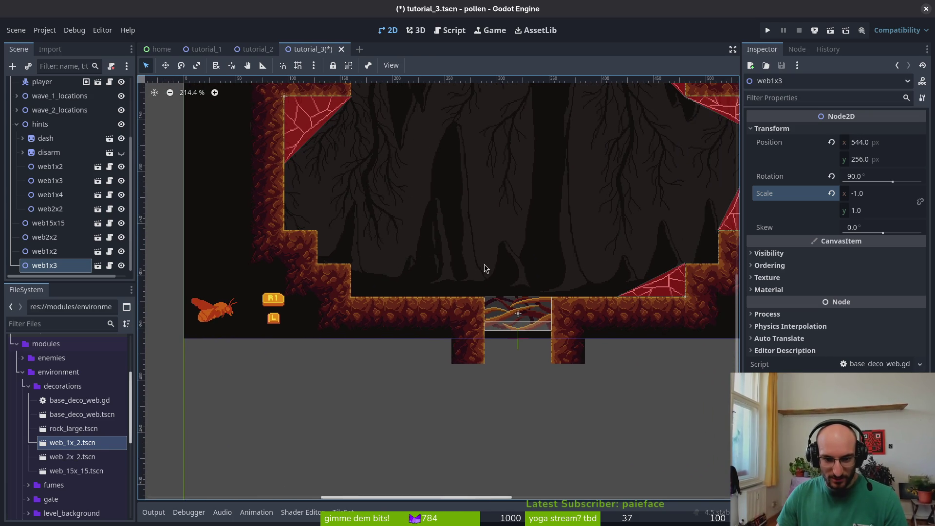
# Step: Add a web on the left ledge with Scale x -1, rotated 180° into its corner, and save tutorial_3
pyautogui.moveTo(107, 451)
pyautogui.mouseDown()
pyautogui.moveTo(300, 351)
pyautogui.moveTo(316, 256)
pyautogui.mouseUp()
pyautogui.click(838, 129)
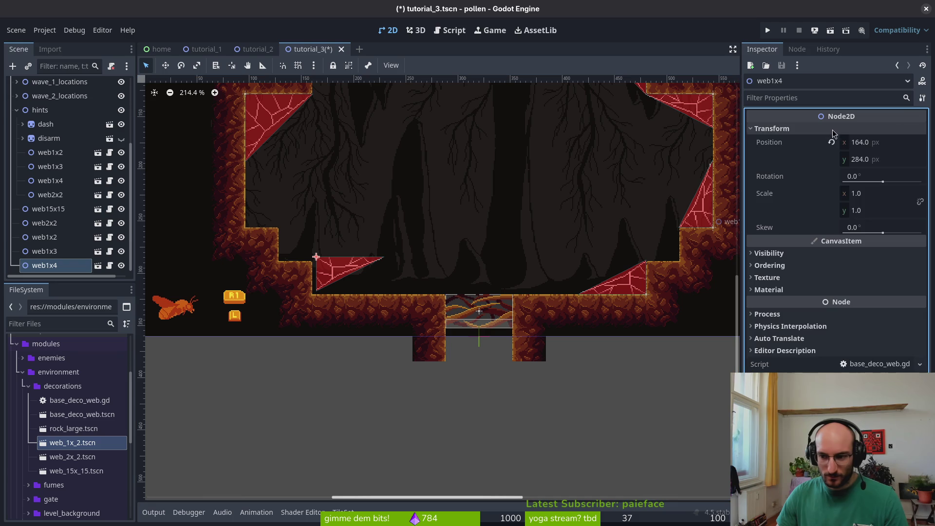
pyautogui.click(869, 193)
pyautogui.write('-1')
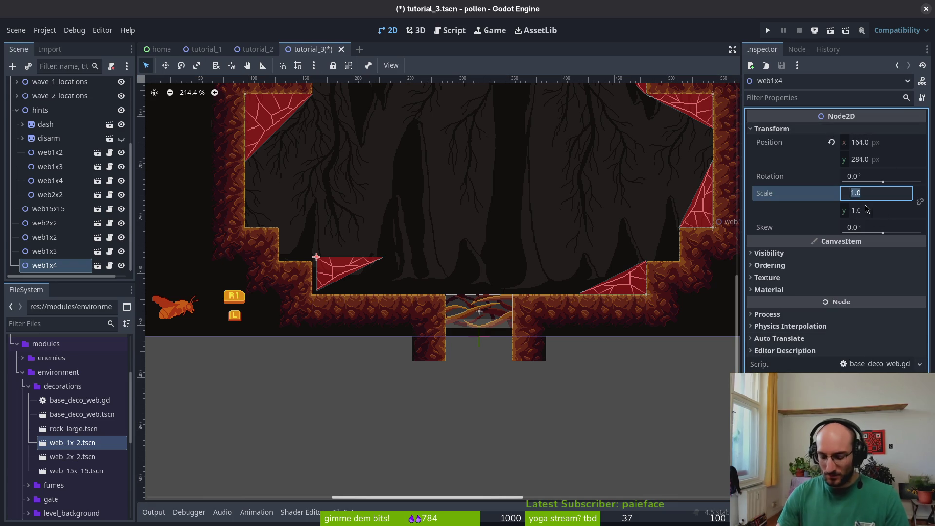
pyautogui.press('Return')
pyautogui.moveTo(370, 285)
pyautogui.mouseDown()
pyautogui.moveTo(218, 234)
pyautogui.moveTo(228, 209)
pyautogui.mouseUp()
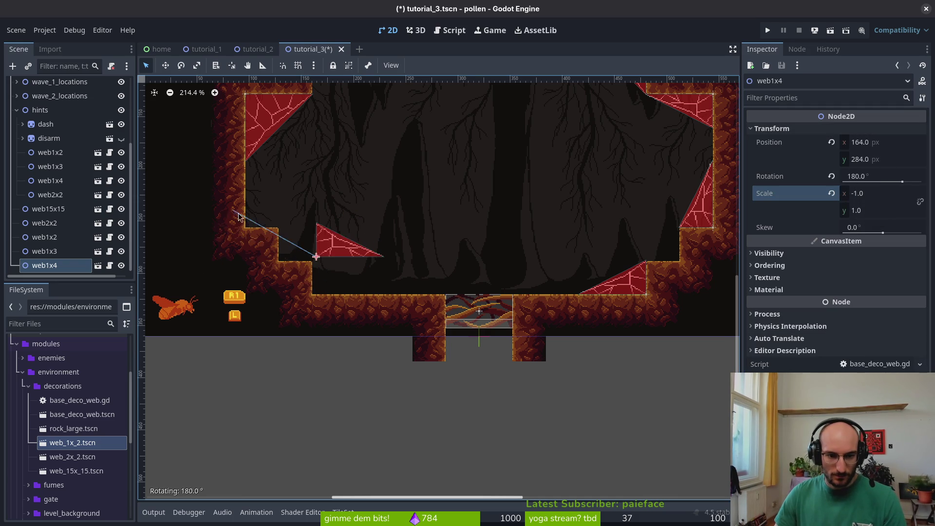
pyautogui.scroll(5, 317, 234)
pyautogui.moveTo(364, 209)
pyautogui.mouseDown()
pyautogui.moveTo(359, 285)
pyautogui.moveTo(348, 292)
pyautogui.mouseUp()
pyautogui.hotkey('ctrl', 's')
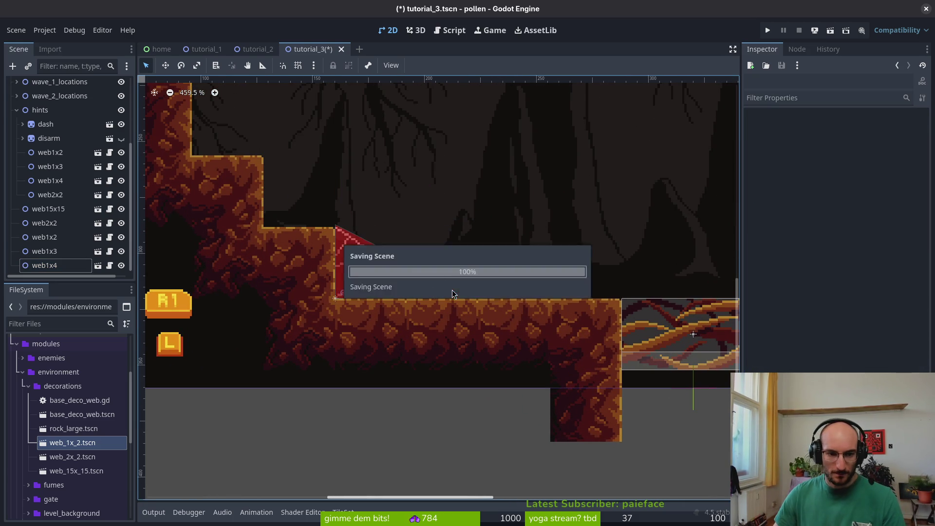
pyautogui.scroll(-6, 437, 215)
pyautogui.scroll(-2, 424, 234)
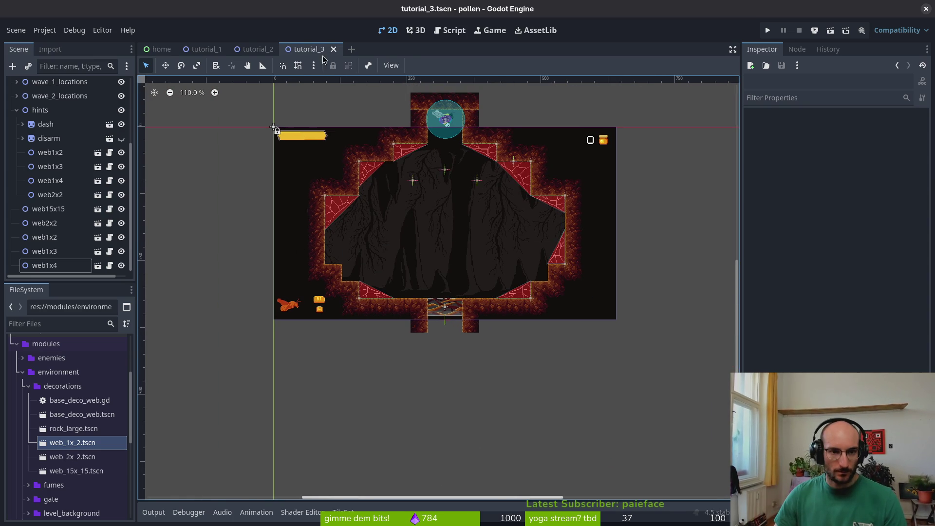
# Step: Close the tutorial scenes and quick-open flower_level.tscn by searching 'flowe'
pyautogui.hotkey('ctrl', 'shift', 'w')
pyautogui.hotkey('ctrl', 'shift', 'w')
pyautogui.hotkey('ctrl', 'shift', 'w')
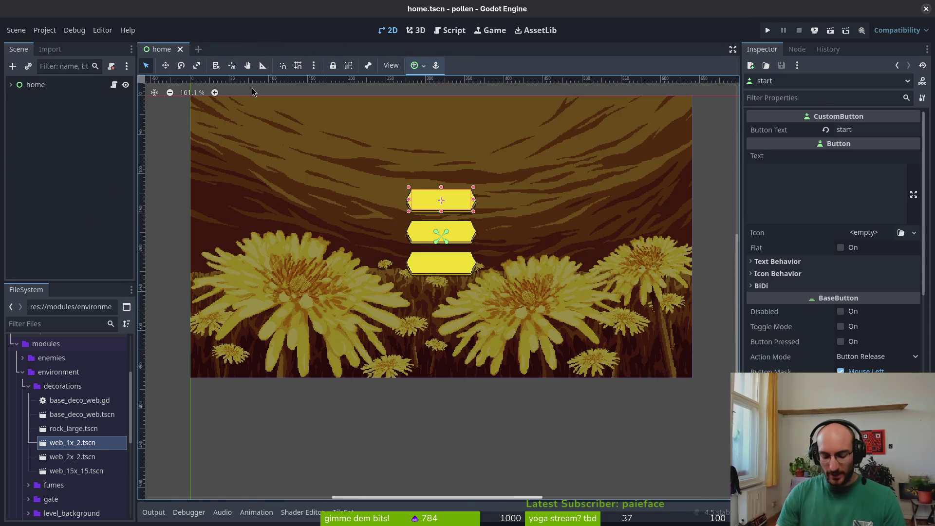
pyautogui.hotkey('alt', 'shift', 'o')
pyautogui.write('flowt')
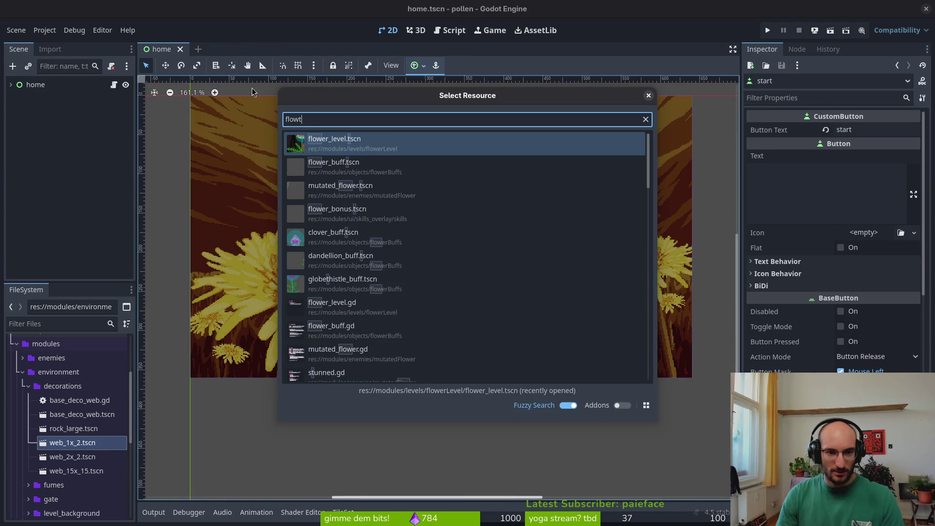
pyautogui.press('BackSpace')
pyautogui.write('e')
pyautogui.press('Return')
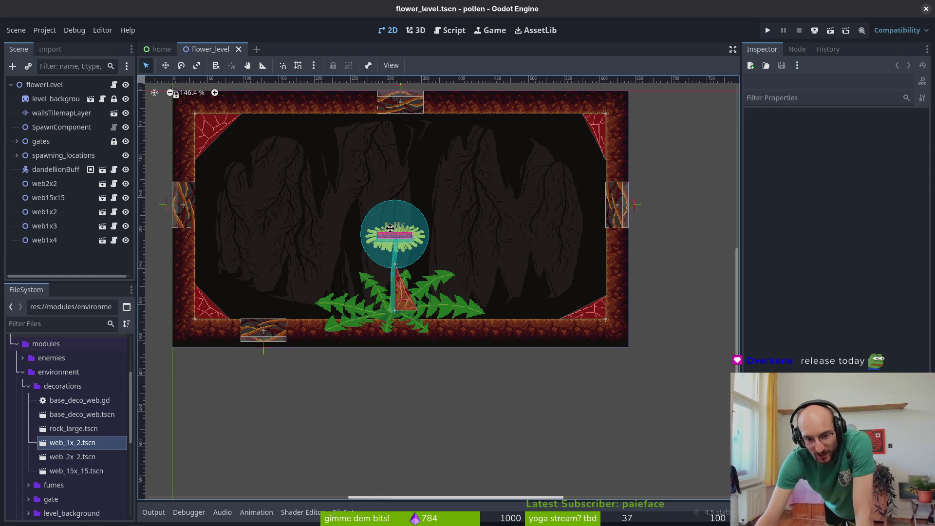
# Step: Select the flowerLevel root node and bring up the Create Node dialog with Ctrl+A
pyautogui.scroll(1, 392, 230)
pyautogui.scroll(-4, 438, 249)
pyautogui.scroll(2, 438, 249)
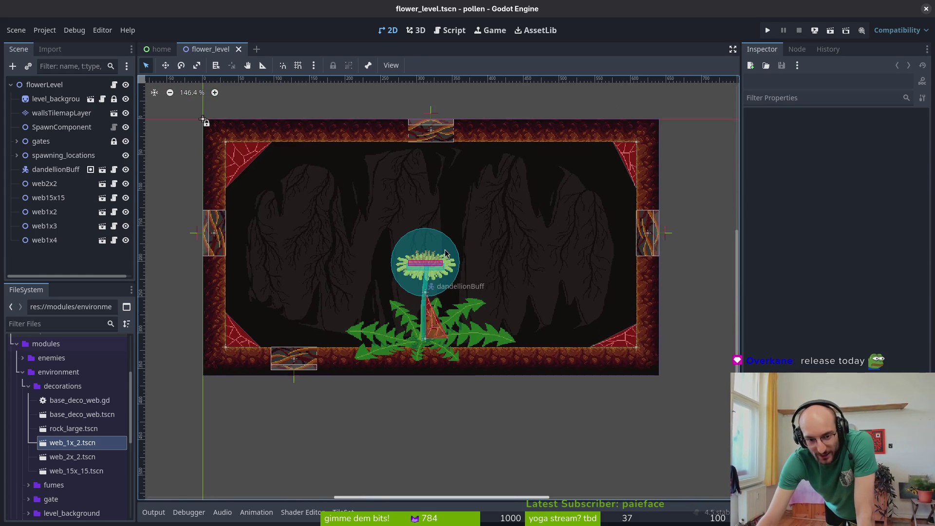
pyautogui.scroll(2, 432, 256)
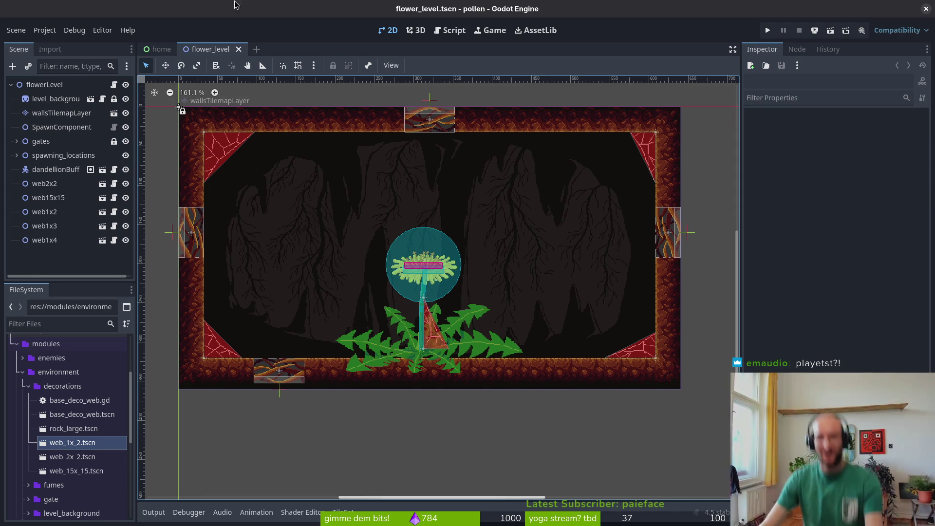
pyautogui.click(43, 86)
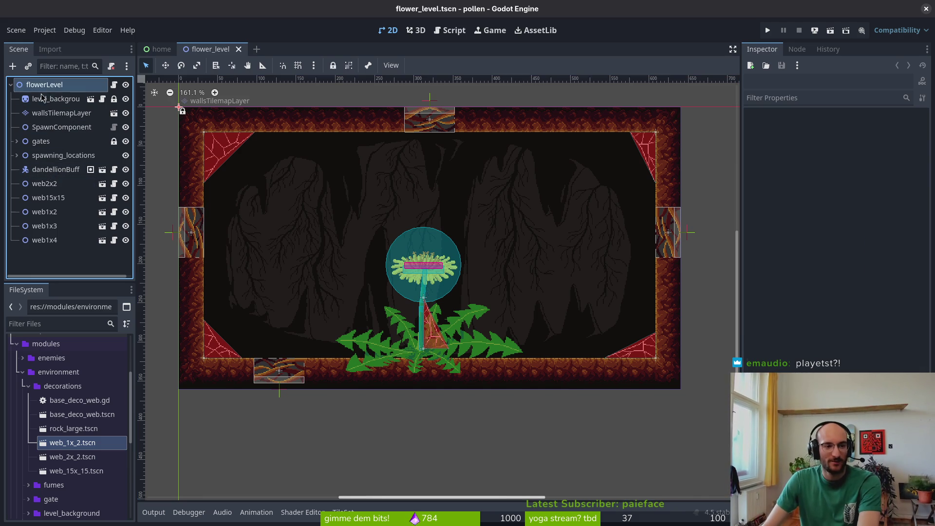
pyautogui.hotkey('ctrl', 'a')
# Step: Create a Node2D child and rename it 'decorations'
pyautogui.write('node2d')
pyautogui.press('Return')
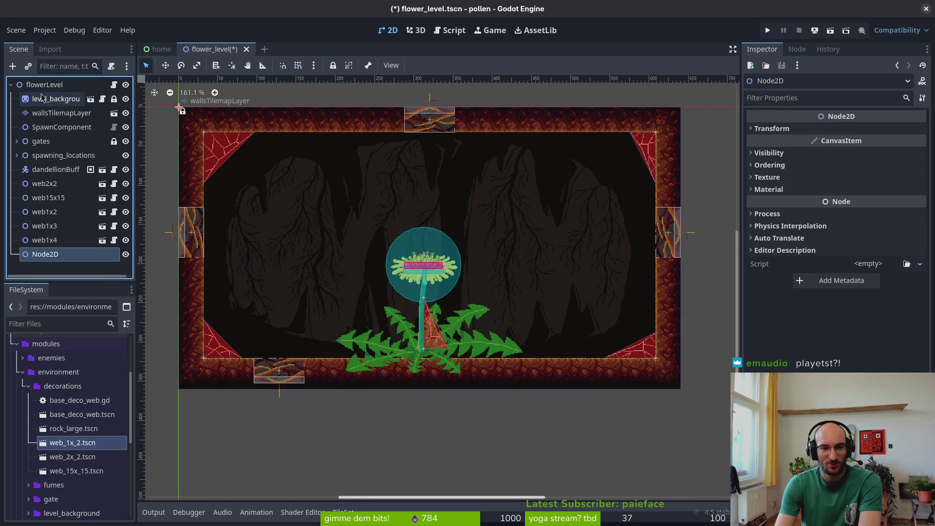
pyautogui.press('F2')
pyautogui.write('decoration')
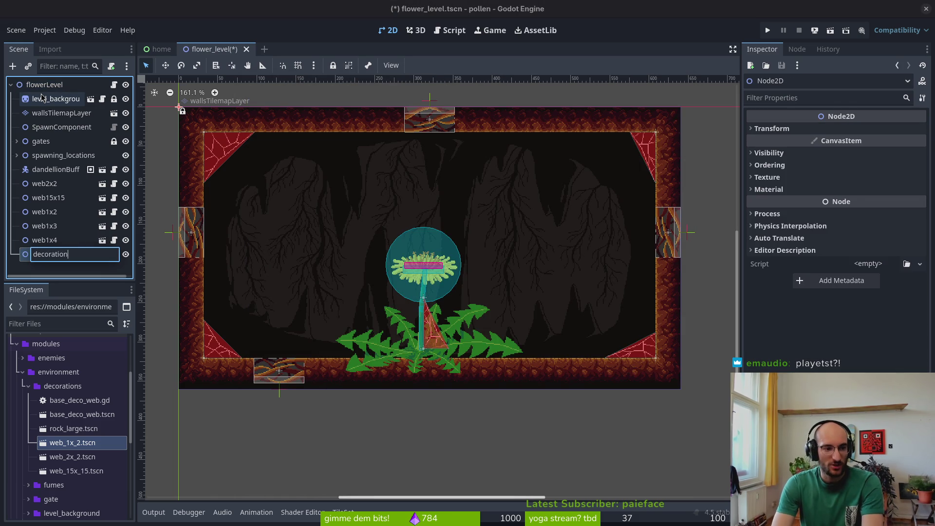
pyautogui.press('Return')
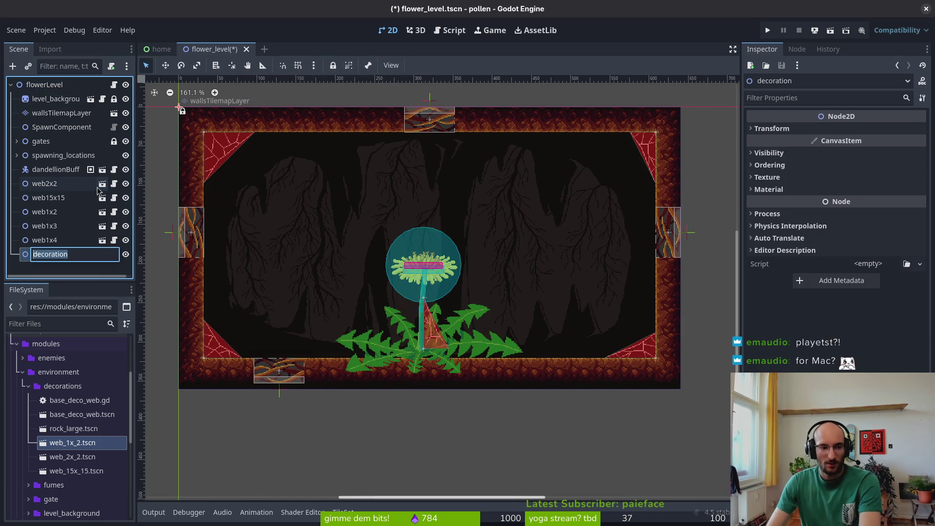
pyautogui.write('s')
# Step: Move the five web nodes, web2x2 through web1x4, under decorations and save flower_level.tscn
pyautogui.click(45, 184)
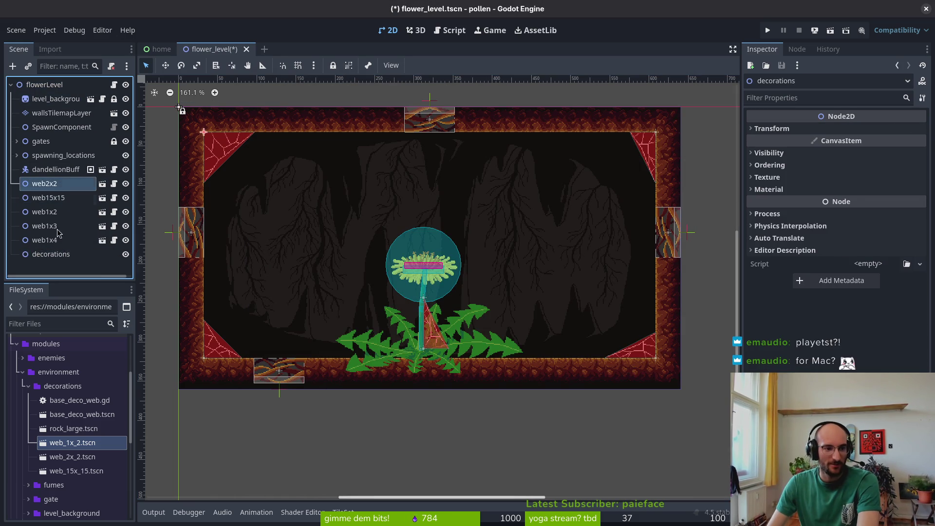
pyautogui.keyDown('shift'); pyautogui.click(44, 240); pyautogui.keyUp('shift')
pyautogui.moveTo(55, 189); pyautogui.dragTo(64, 254)
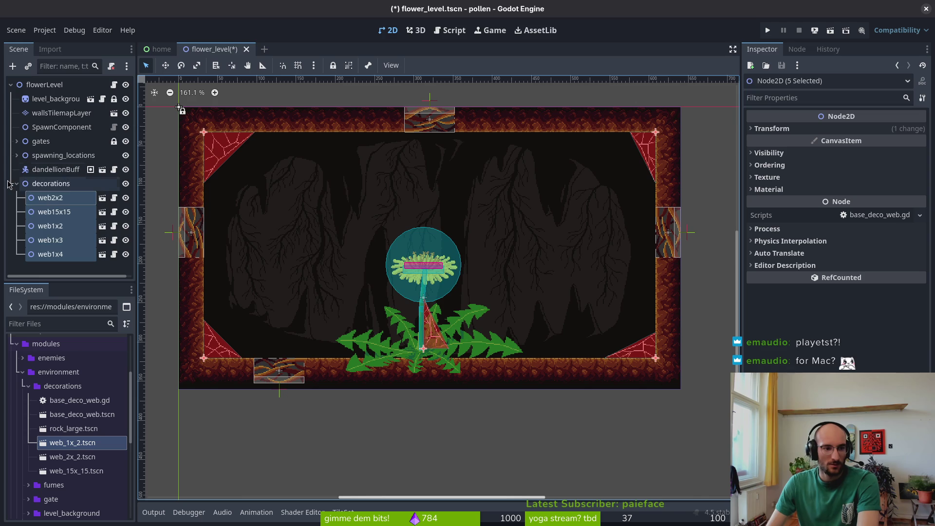
pyautogui.hotkey('ctrl', 's')
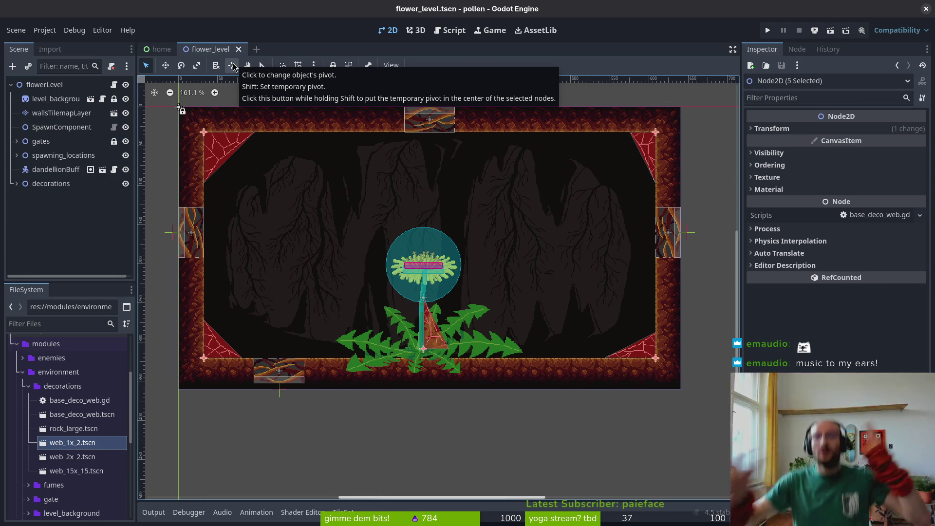
# Step: Save flower_level.tscn and quick-open dandellion_buff.tscn by searching 'dandelion'
pyautogui.scroll(1, 387, 292)
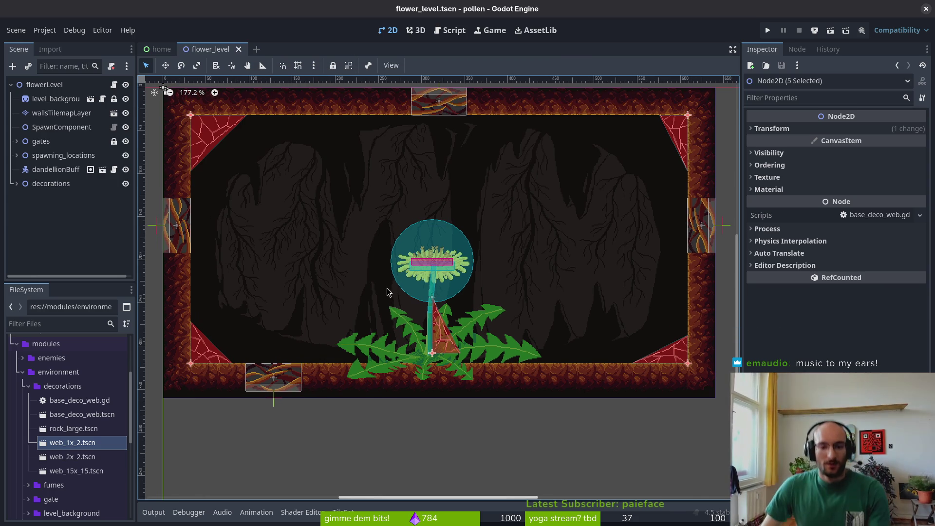
pyautogui.hotkey('ctrl', 's')
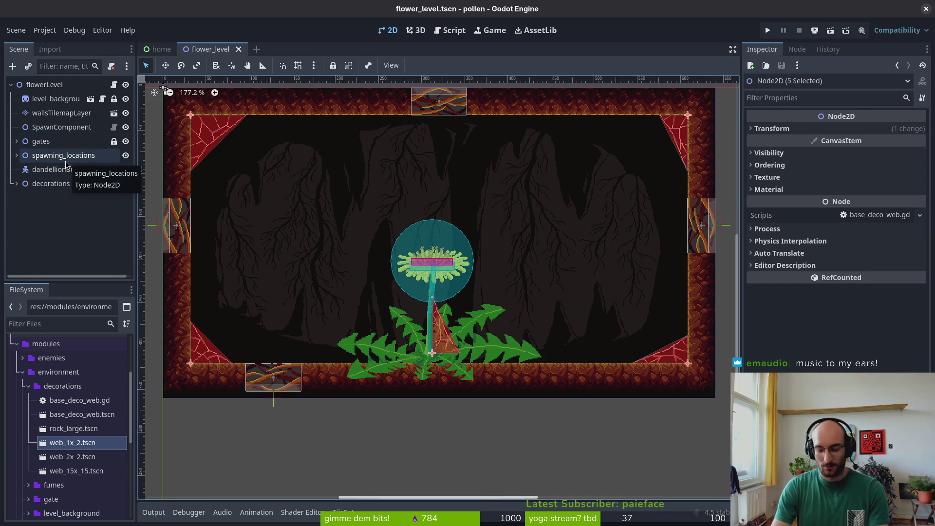
pyautogui.hotkey('ctrl', 'shift', 'o')
pyautogui.write('dandelion')
pyautogui.press('Return')
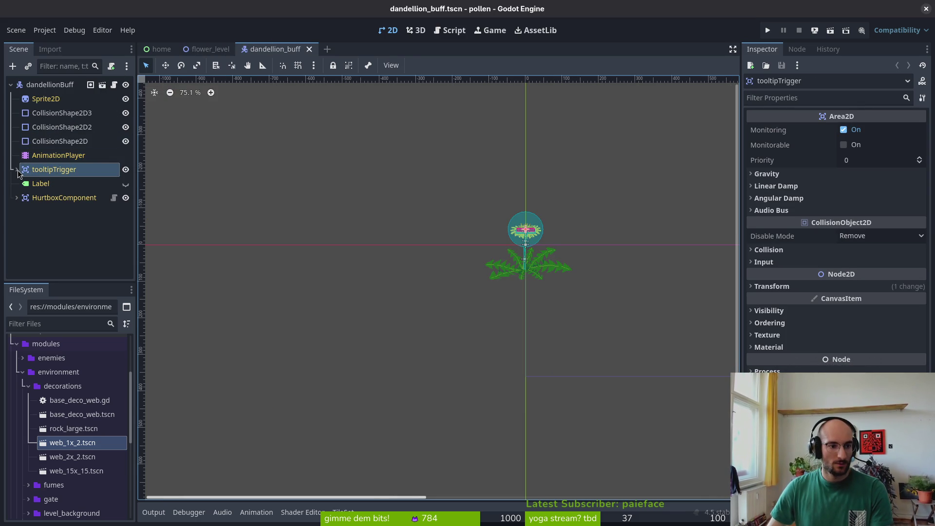
# Step: Select the dandelionBuff HurtboxComponent and inspect its collision layer and mask in the Inspector
pyautogui.click(43, 198)
pyautogui.scroll(10, 517, 229)
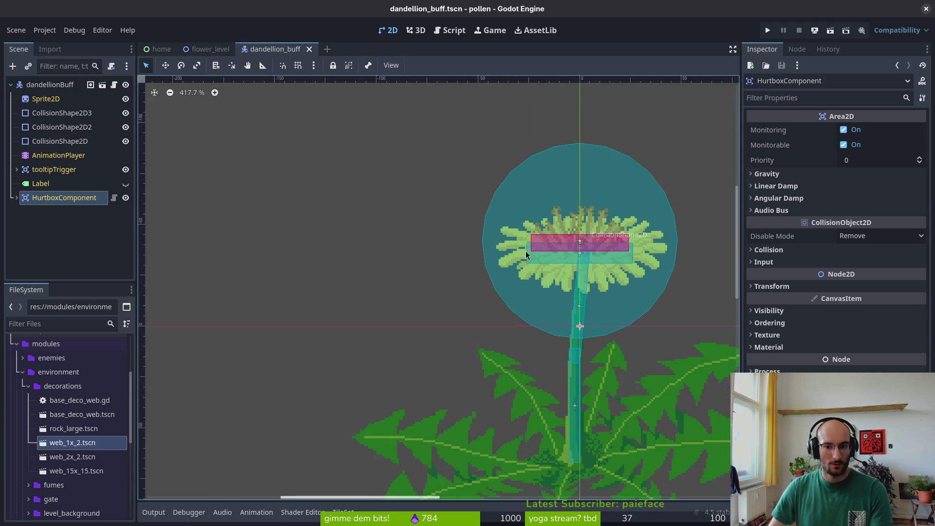
pyautogui.scroll(1, 526, 254)
pyautogui.hscroll(3, 488, 273)
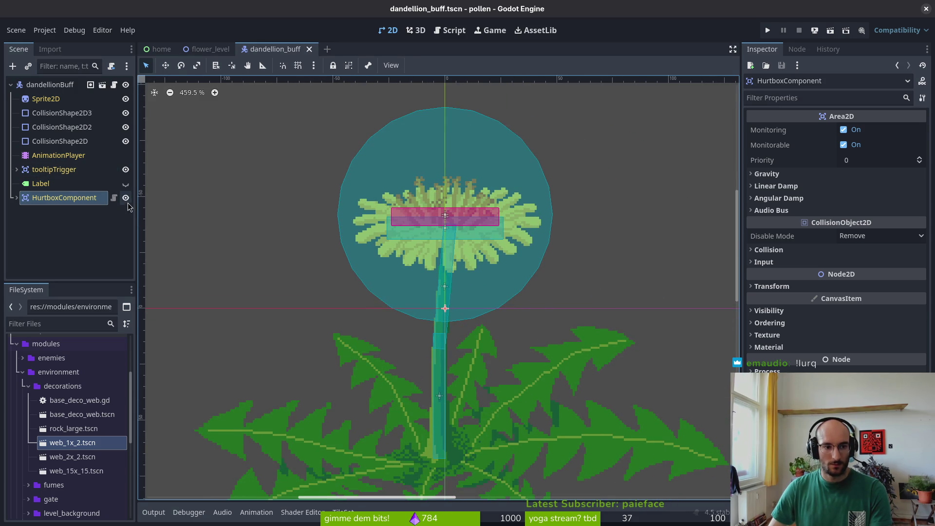
pyautogui.click(422, 332)
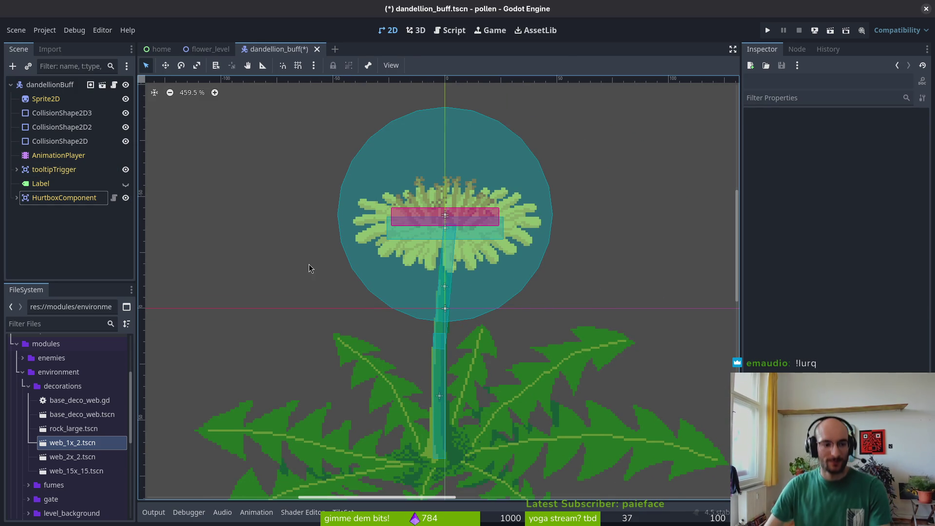
pyautogui.click(55, 197)
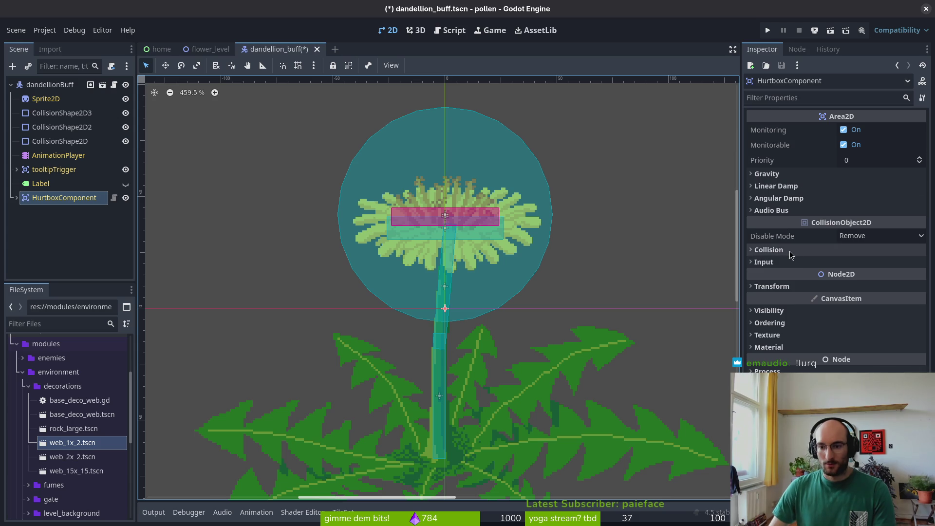
pyautogui.click(772, 250)
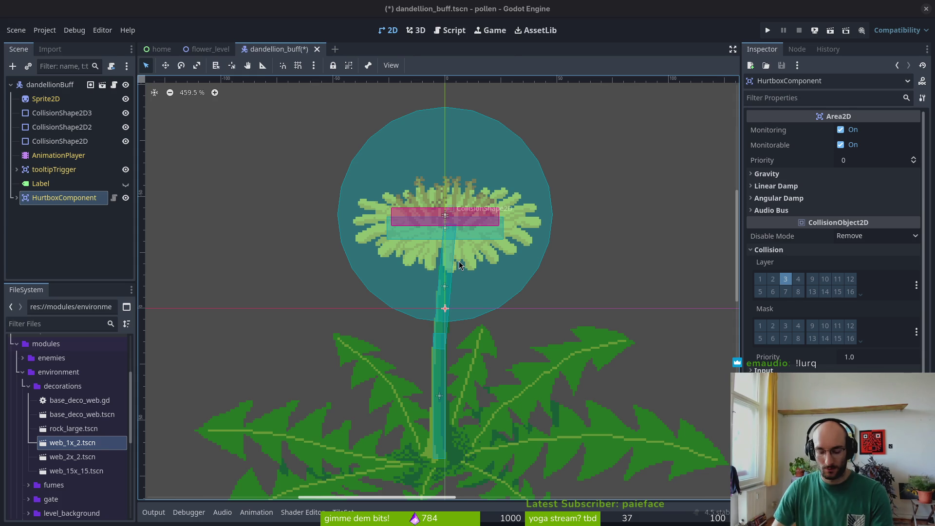
# Step: In a terminal, change into dev/pollen and launch Neovim with 'nvim .'
pyautogui.press('super+Return')
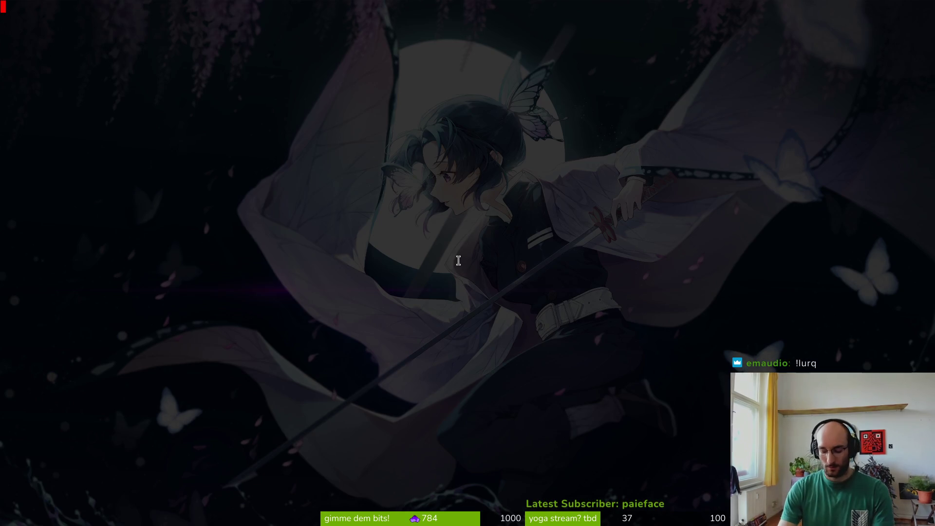
pyautogui.write('cd dew')
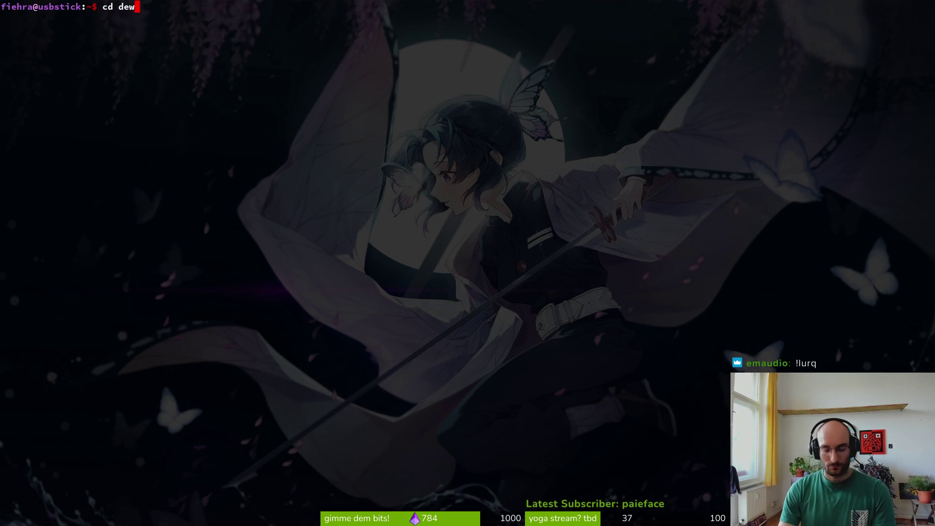
pyautogui.press('BackSpace')
pyautogui.write('v/pat')
pyautogui.press('BackSpace')
pyautogui.press('BackSpace')
pyautogui.press('BackSpace')
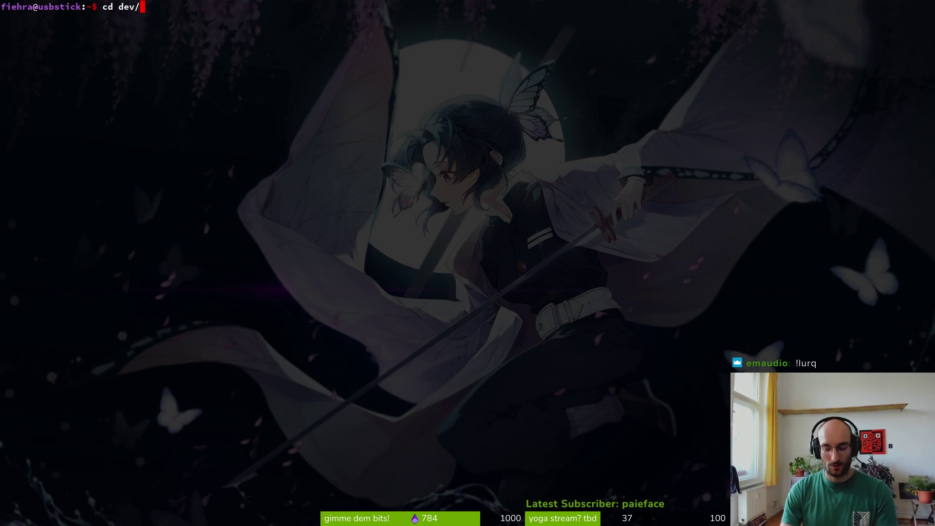
pyautogui.write('pol')
pyautogui.press('Tab')
pyautogui.press('Return')
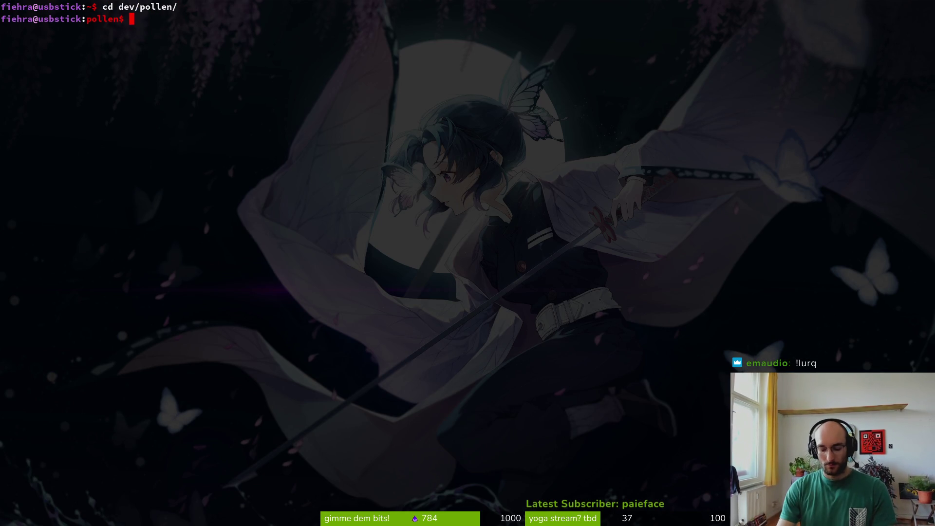
pyautogui.write('nvim .')
pyautogui.press('Return')
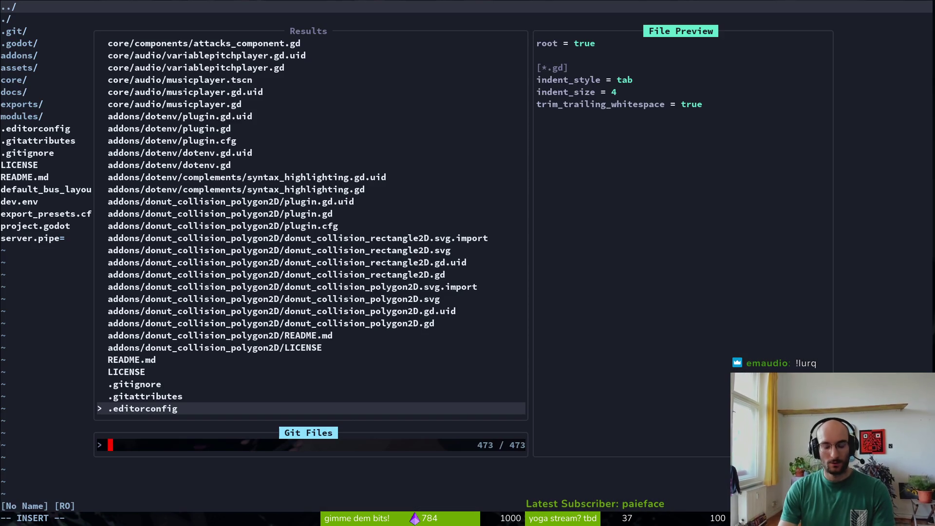
# Step: Open flower_buff.gd via file search and go to the tooltip_trigger.area_exited line in _ready
pyautogui.write('dandelb')
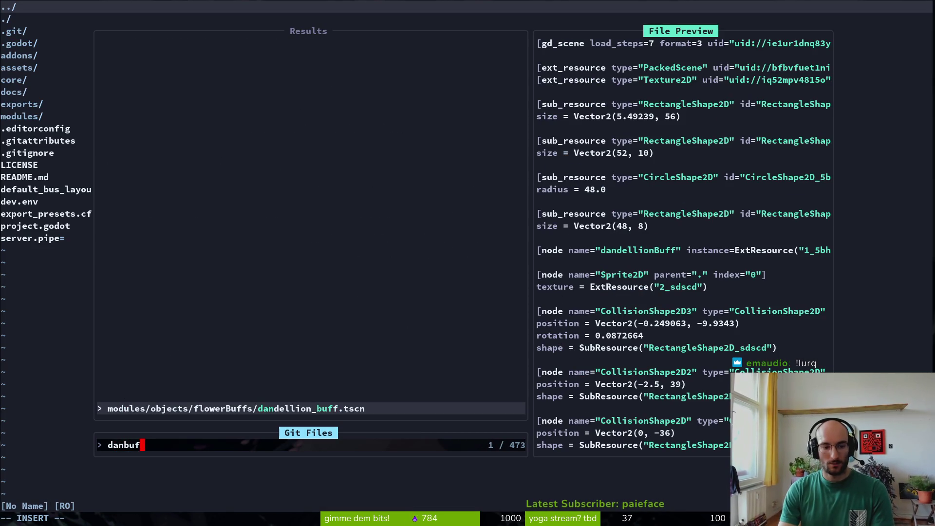
pyautogui.press('BackSpace')
pyautogui.press('BackSpace')
pyautogui.press('BackSpace')
pyautogui.press('BackSpace')
pyautogui.press('BackSpace')
pyautogui.write('flowerbuff')
pyautogui.press('Return')
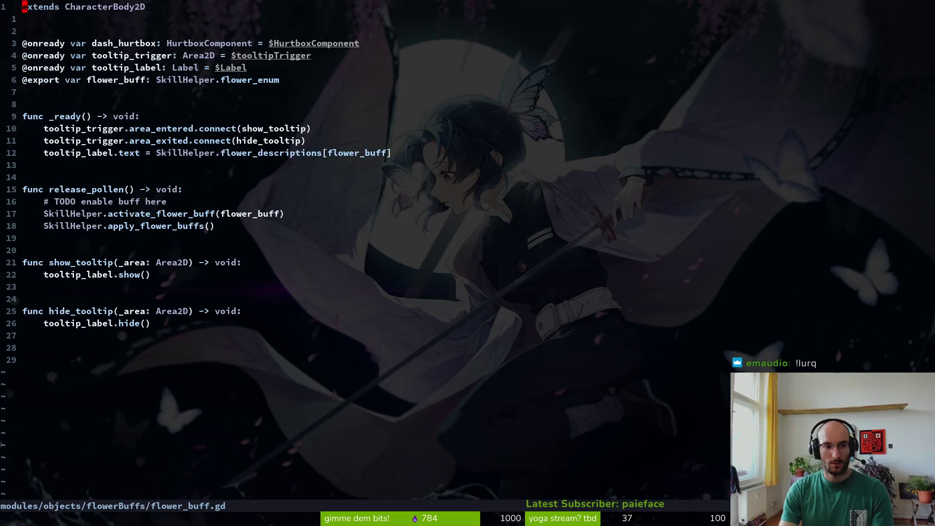
pyautogui.press('j')
pyautogui.press('j')
pyautogui.press('j')
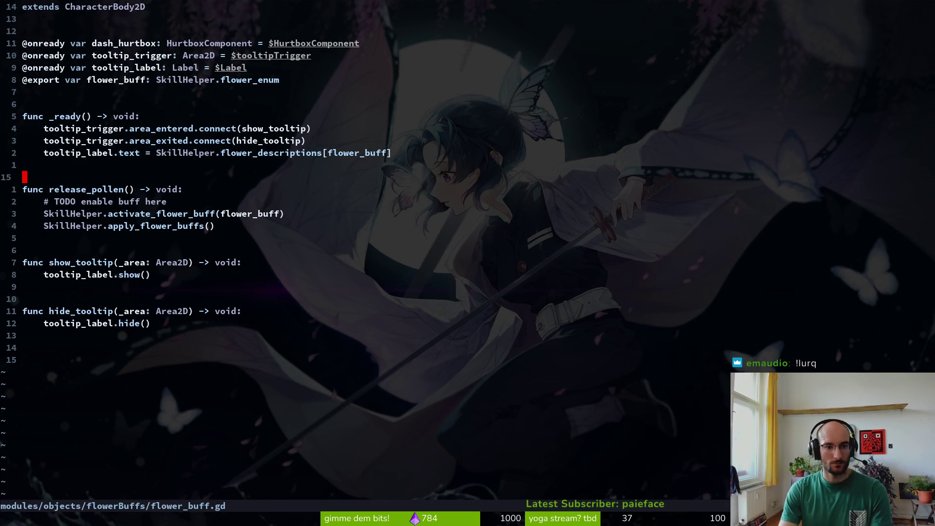
pyautogui.press('j')
pyautogui.press('j')
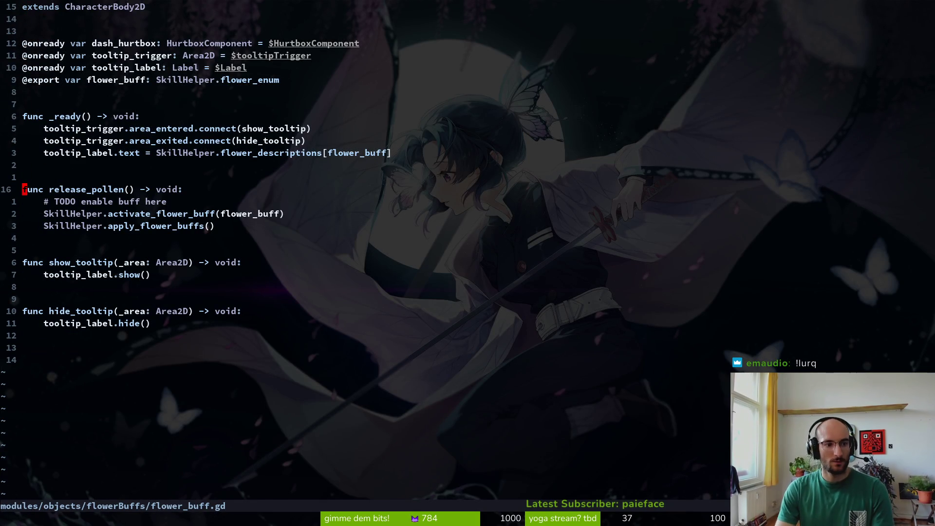
pyautogui.press('k')
pyautogui.press('k')
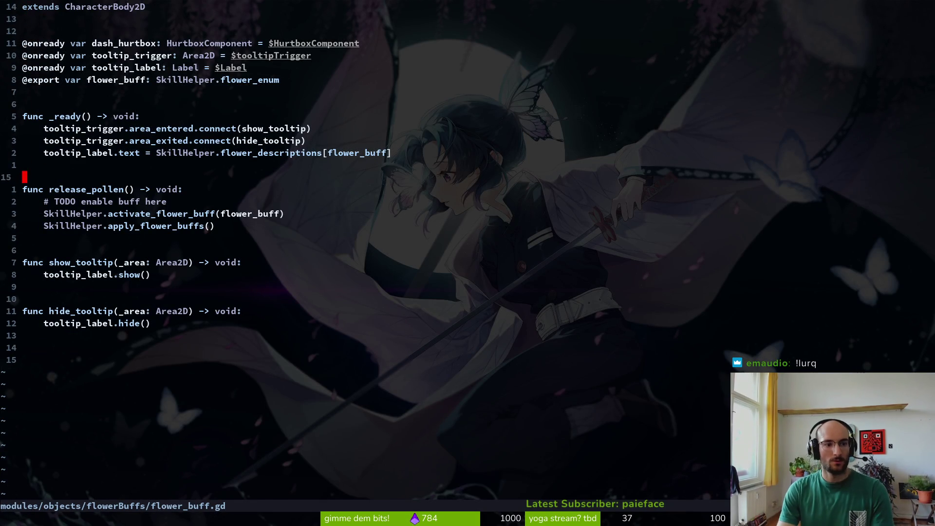
pyautogui.press('j')
pyautogui.press('k')
pyautogui.press('k')
pyautogui.press('k')
# Step: Add dash_hurtbox.area_entered.connect(release_pollen) below it and save the file
pyautogui.write('odash_hurtbox')
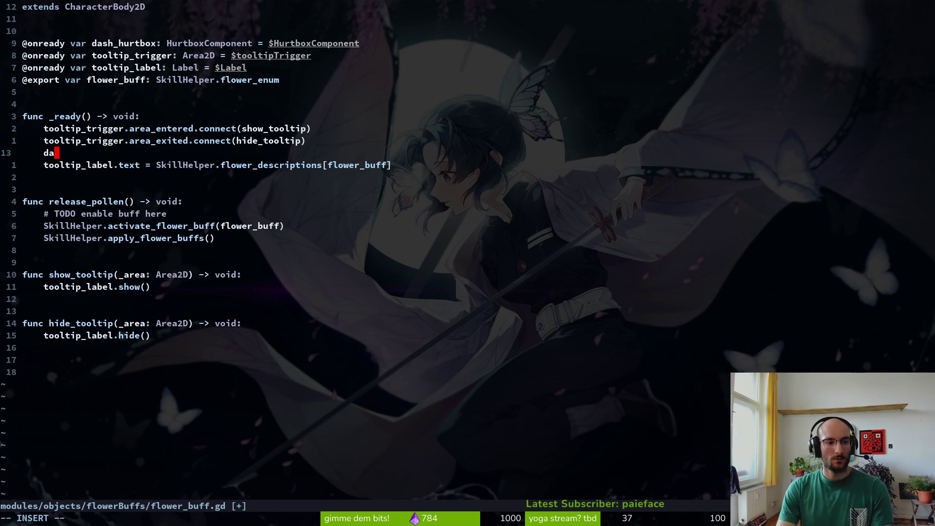
pyautogui.write('.area_exi')
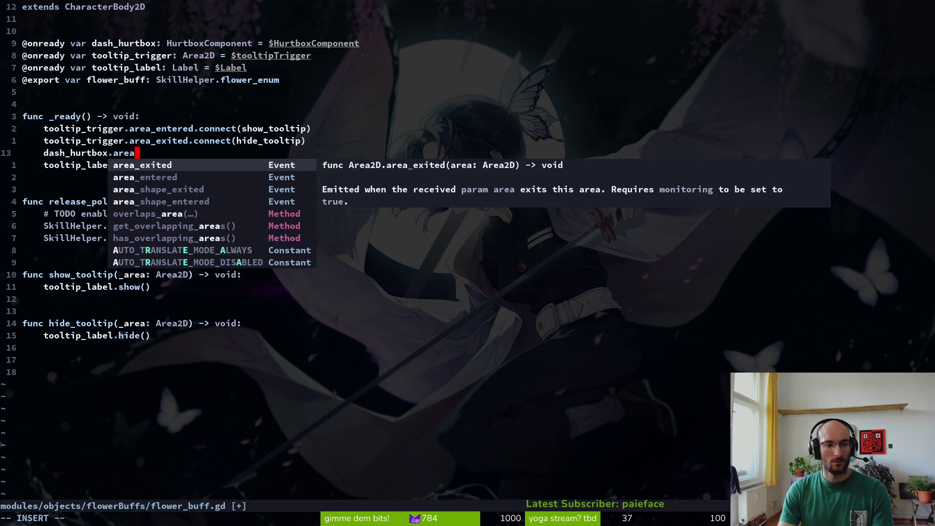
pyautogui.press('BackSpace')
pyautogui.press('BackSpace')
pyautogui.write('ntered.connect(')
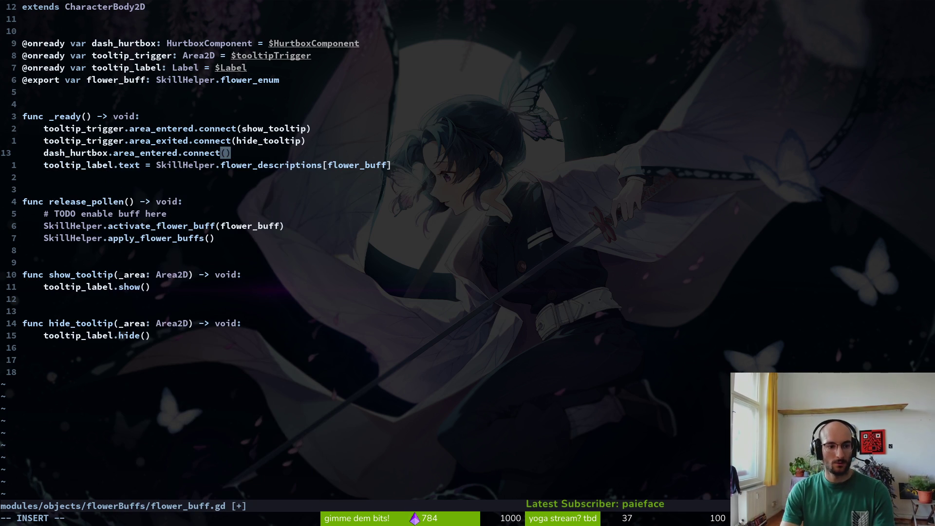
pyautogui.write('rele')
pyautogui.press('Return')
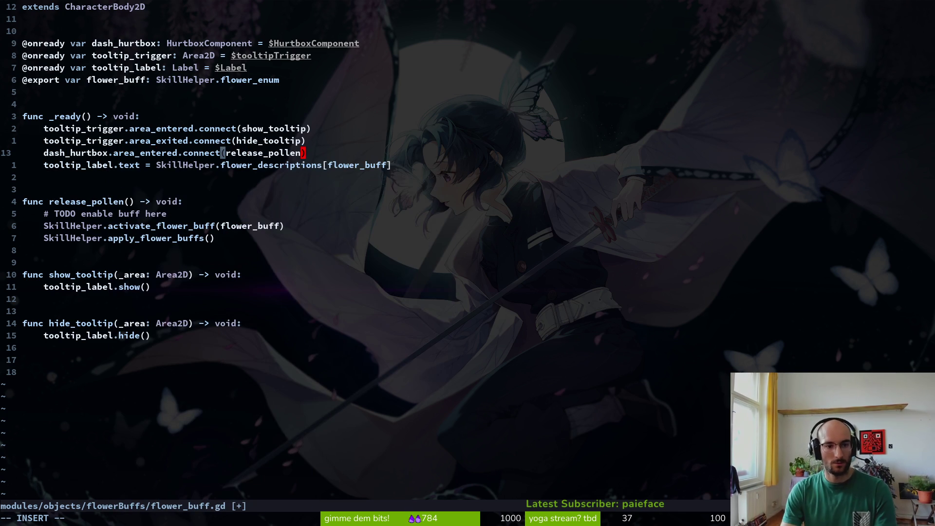
pyautogui.press('Escape')
pyautogui.write(':w')
pyautogui.press('Return')
# Step: Give release_pollen an 'area: Area2D' parameter and save
pyautogui.press('j')
pyautogui.press('j')
pyautogui.press('j')
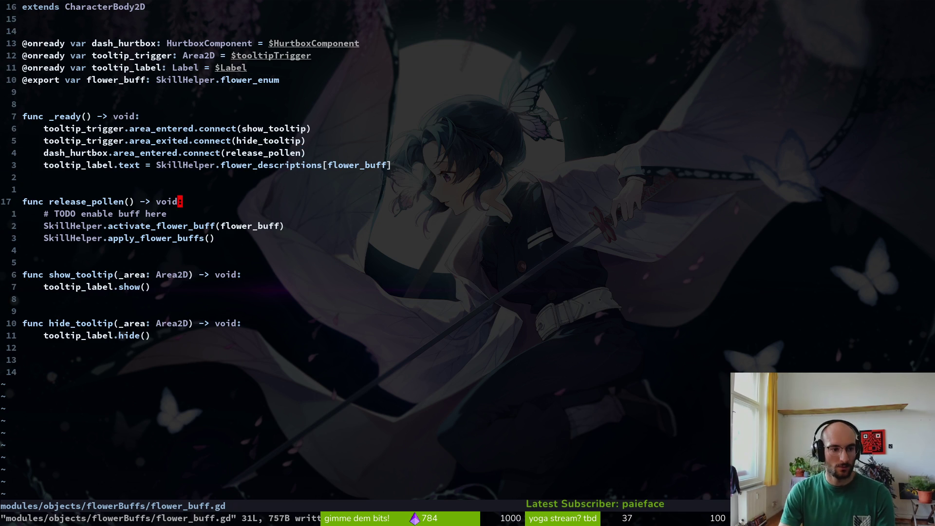
pyautogui.press('b')
pyautogui.press('b')
pyautogui.press('b')
pyautogui.press('a')
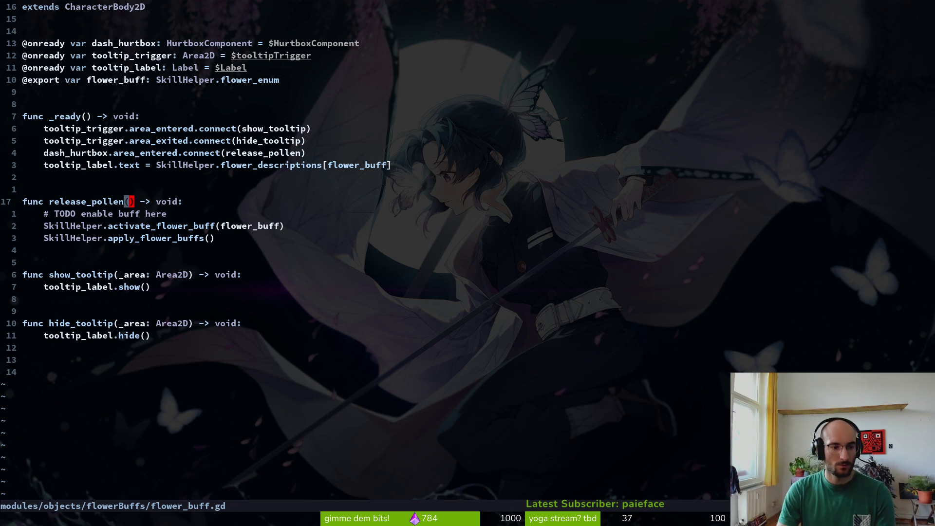
pyautogui.write('area')
pyautogui.write(': Area2D')
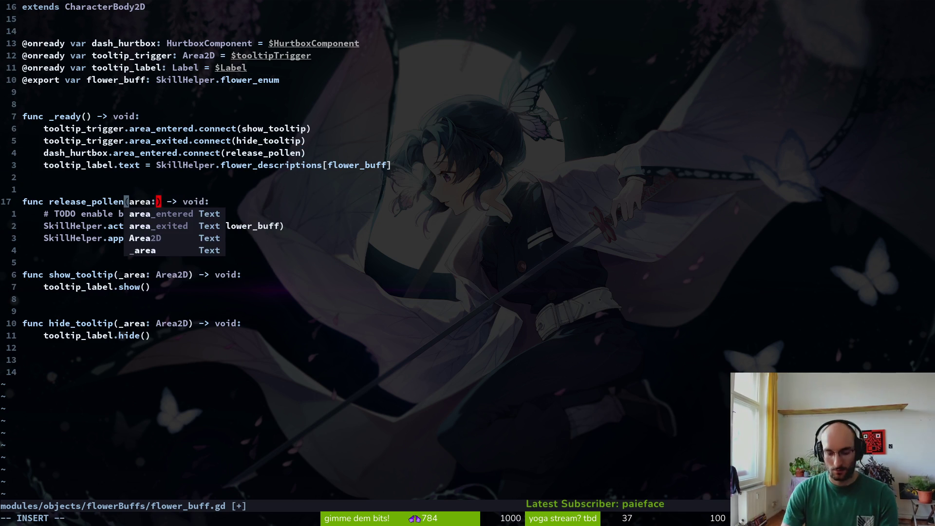
pyautogui.press('Escape')
pyautogui.write(':write')
pyautogui.press('Return')
# Step: Add print_debug(area.name) inside release_pollen and save flower_buff.gd
pyautogui.write('o')
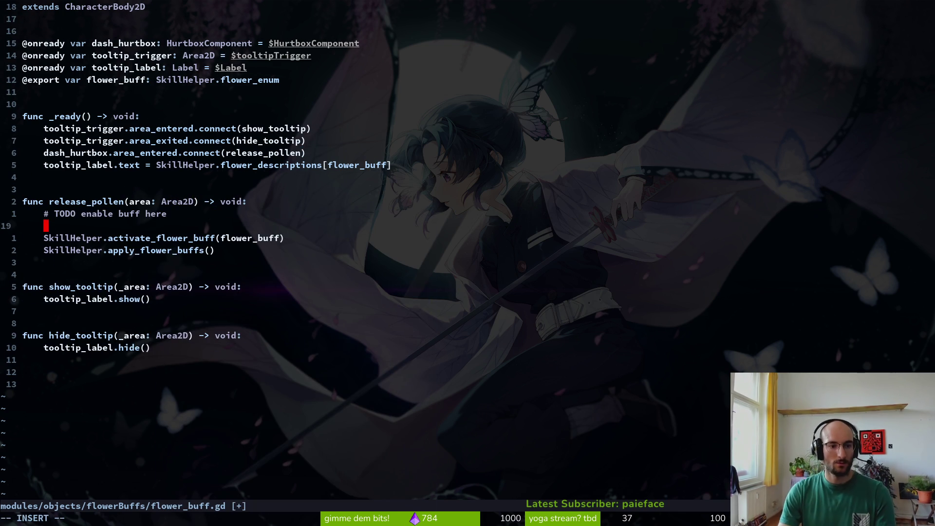
pyautogui.write('print_debug(area-')
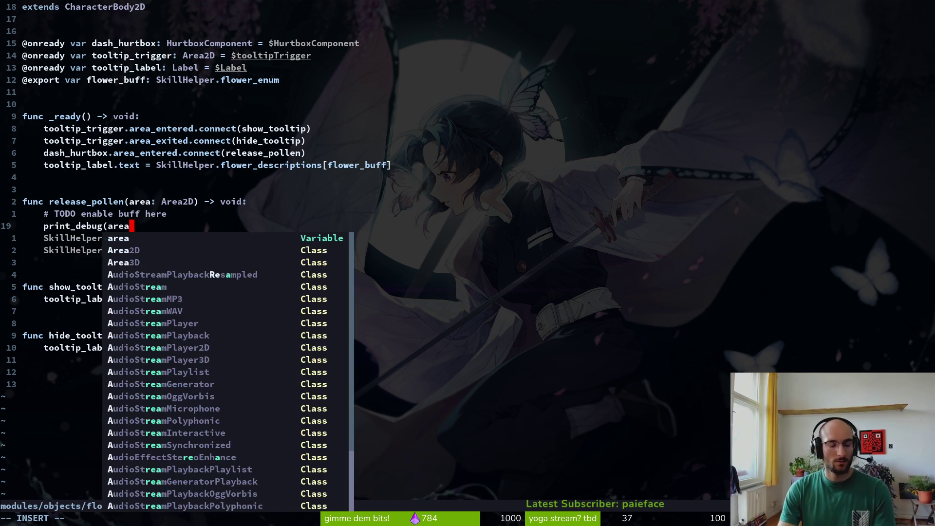
pyautogui.press('BackSpace')
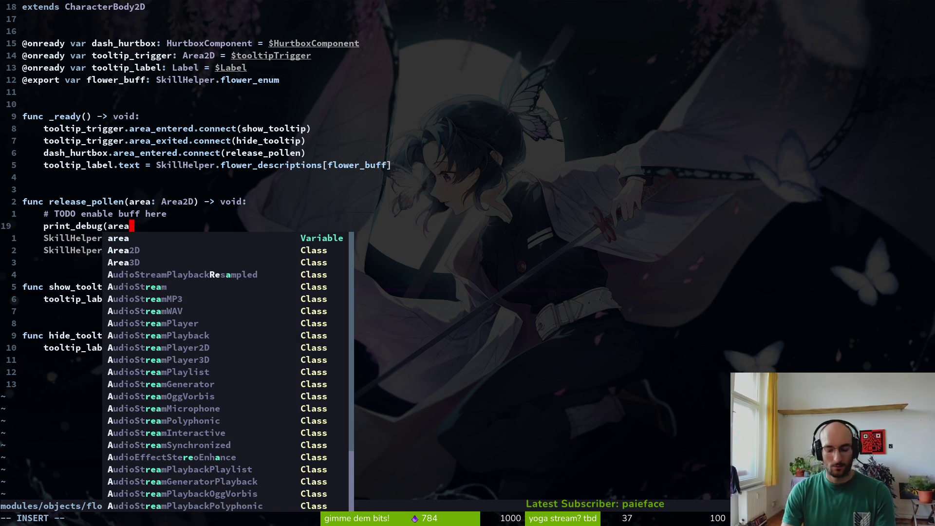
pyautogui.write('.name')
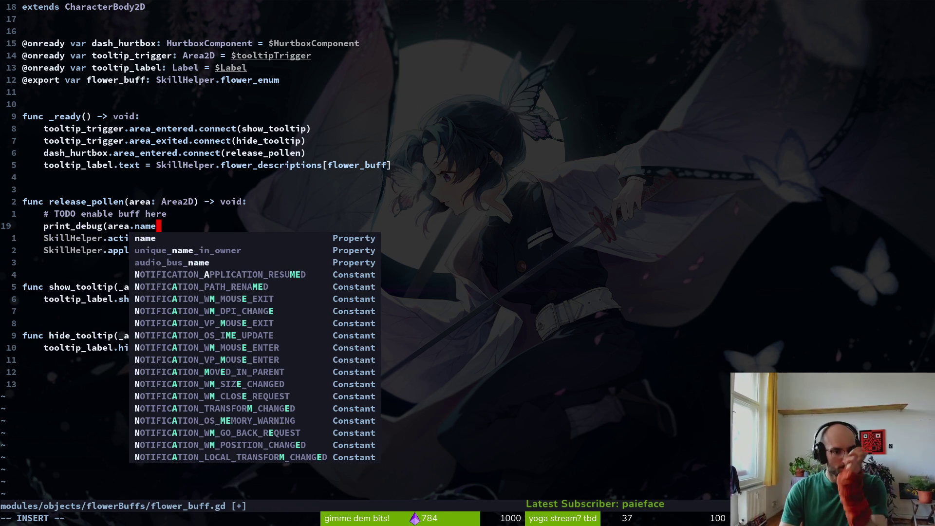
pyautogui.write(')')
pyautogui.press('Escape')
pyautogui.write(':w')
pyautogui.press('Return')
pyautogui.press('b')
pyautogui.press('b')
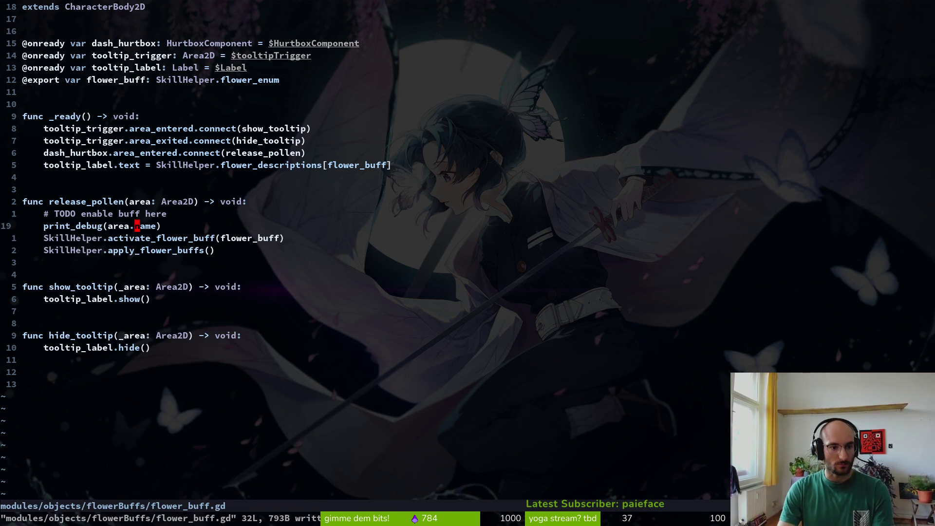
pyautogui.press('a')
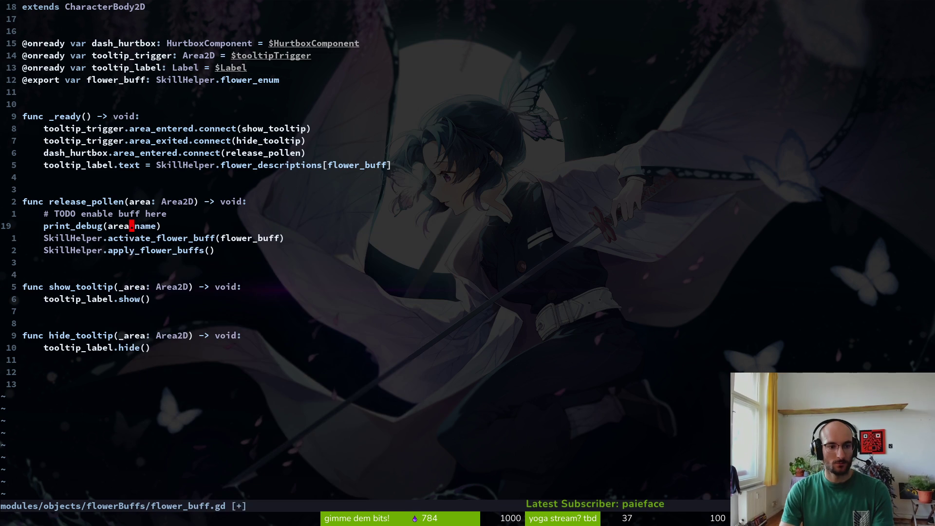
pyautogui.press('Escape')
pyautogui.write(':w')
pyautogui.press('Return')
# Step: Above the activate_flower_buff call, start typing 'if area.name == "dash'
pyautogui.press('e')
pyautogui.press('j')
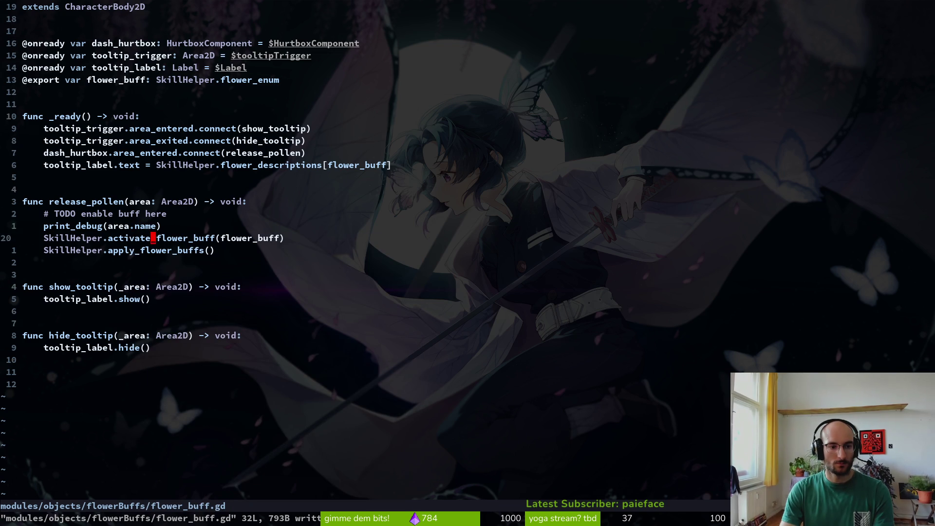
pyautogui.press('k')
pyautogui.press('j')
pyautogui.press('k')
pyautogui.press('j')
pyautogui.press('k')
pyautogui.press('j')
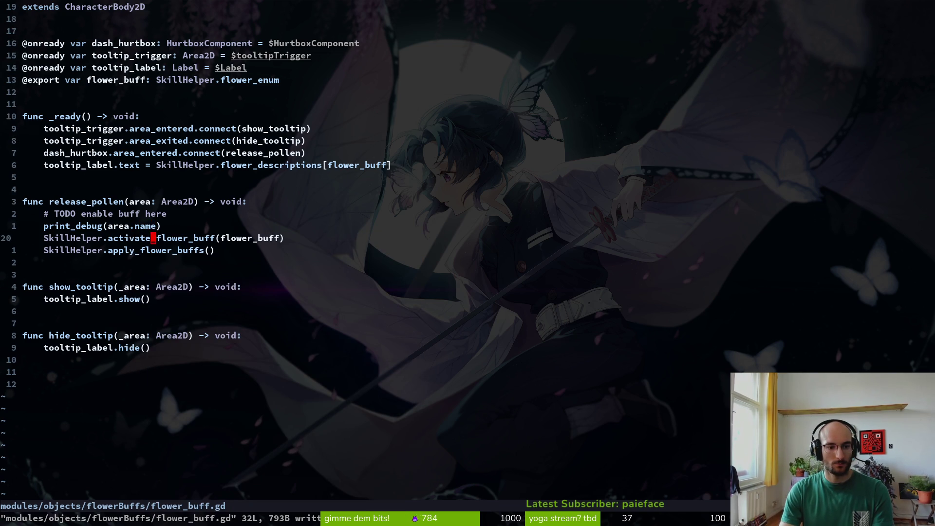
pyautogui.press('k')
pyautogui.press('j')
pyautogui.press('k')
pyautogui.press('j')
pyautogui.press('w')
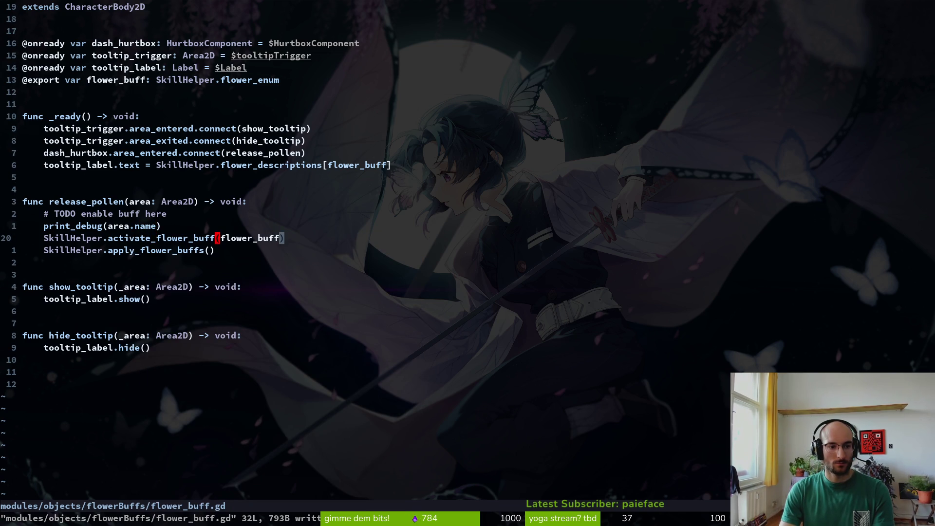
pyautogui.hotkey('shift', 'o')
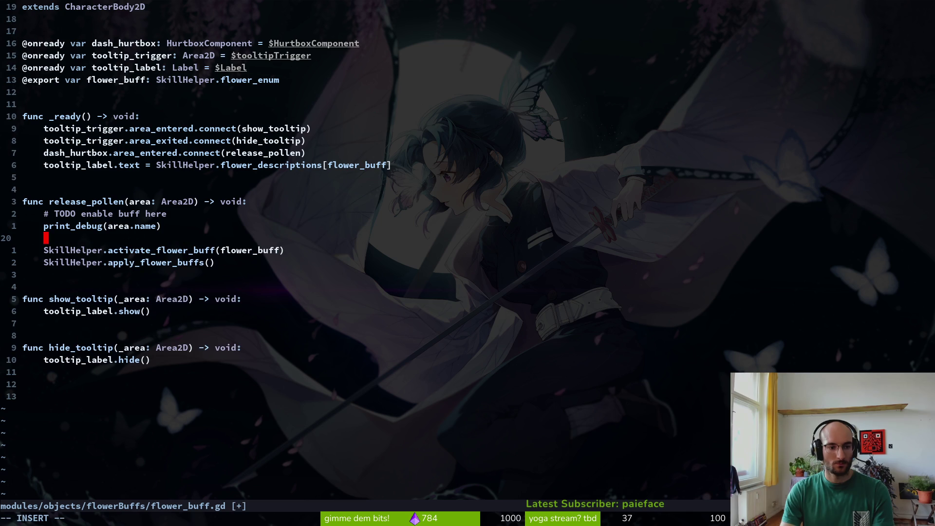
pyautogui.write('if area.')
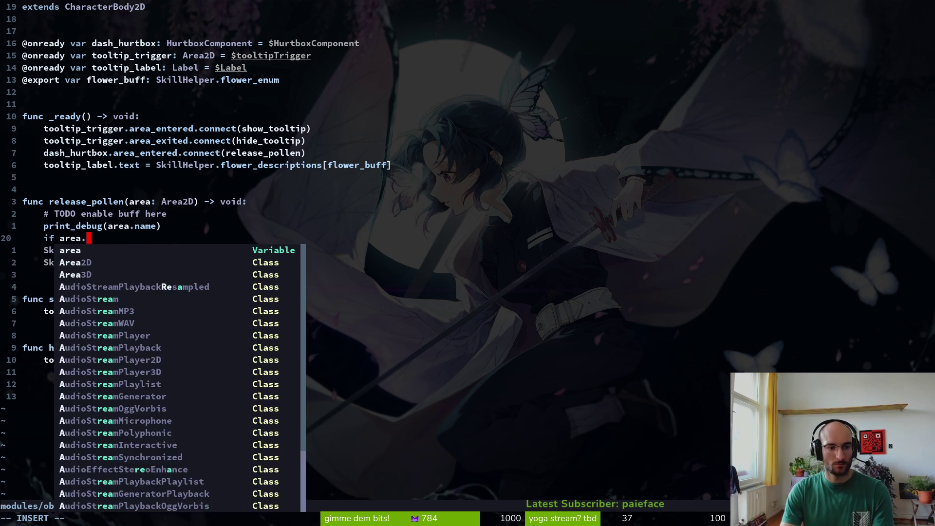
pyautogui.write('name == "dash')
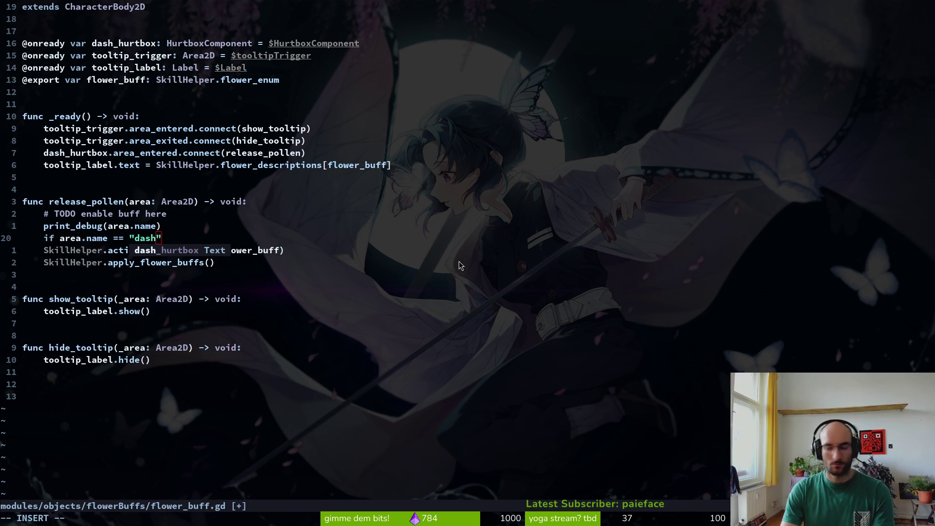
# Step: Quick-open dash.tscn and rename its HitboxComponent node to dashHitbox
pyautogui.hotkey('alt', 'Tab')
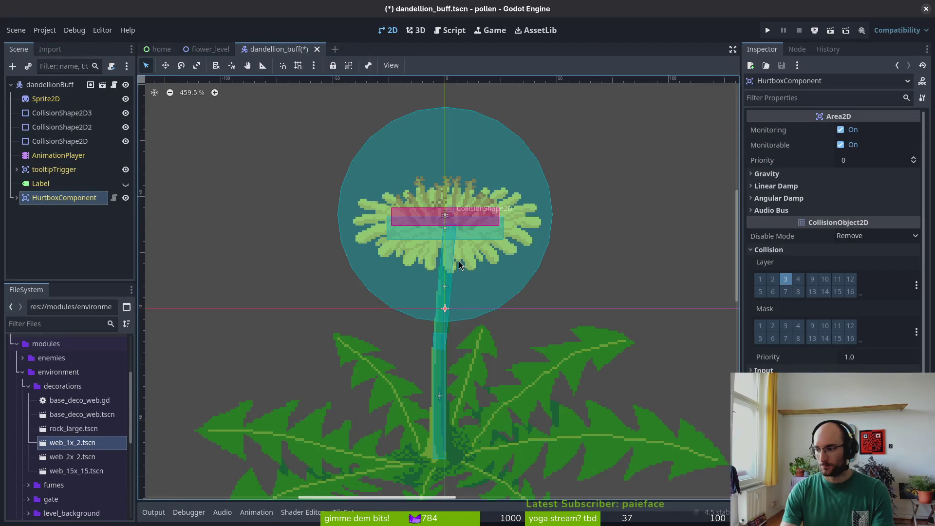
pyautogui.hotkey('alt', 'shift', 'o')
pyautogui.write('dash.t')
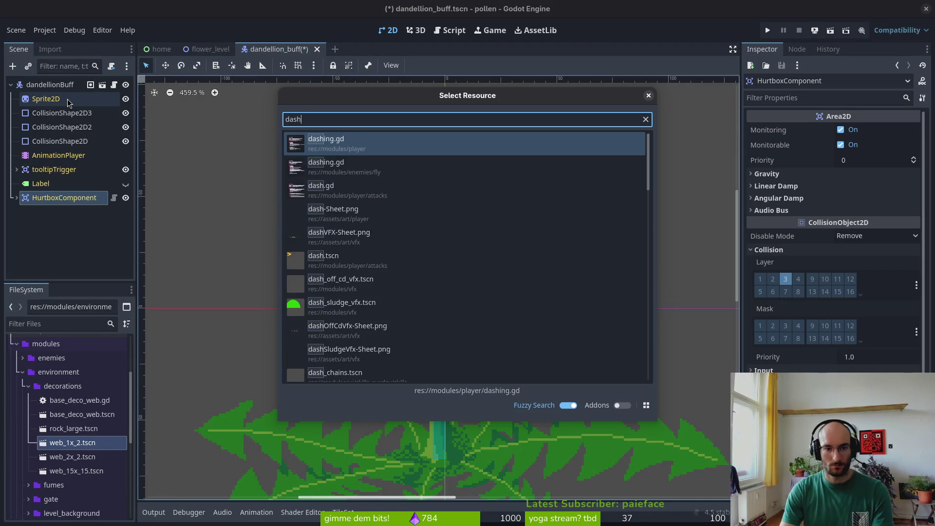
pyautogui.press('Return')
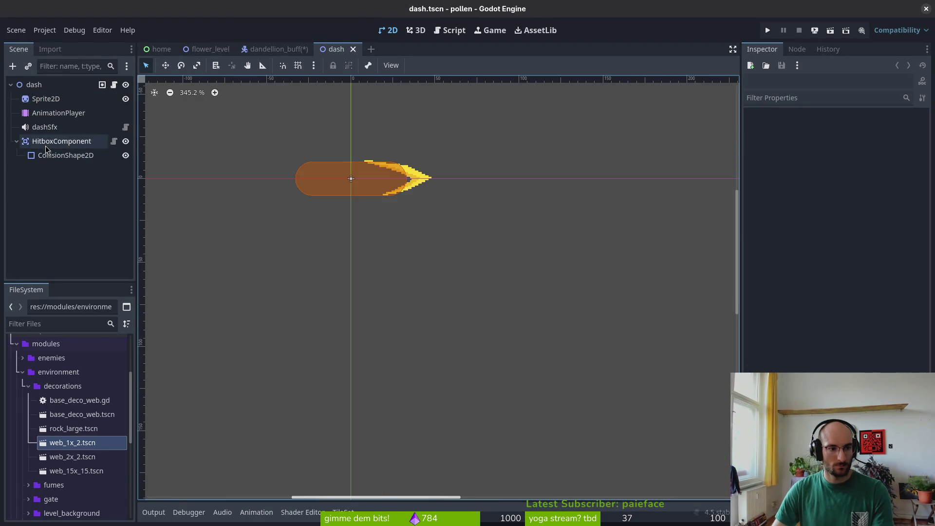
pyautogui.click(46, 142)
pyautogui.press('F2')
pyautogui.write('dashHitbo')
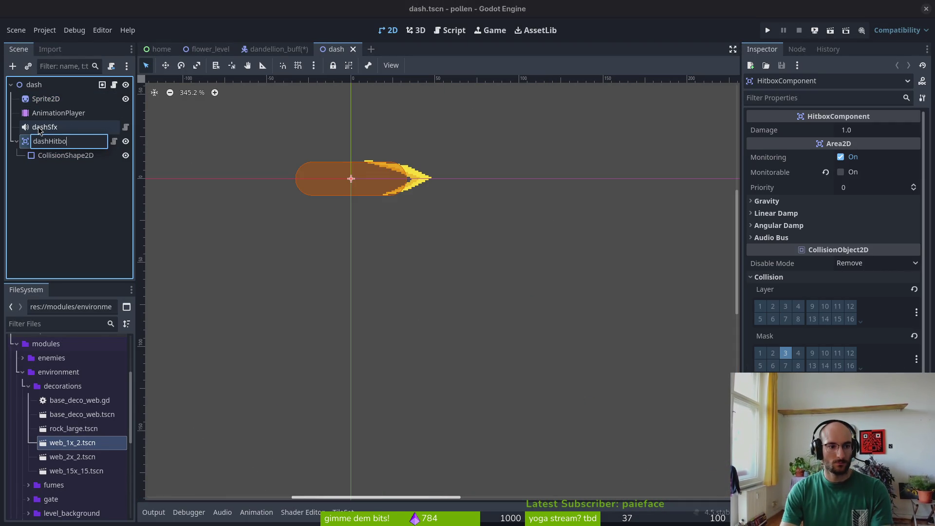
pyautogui.write('x')
pyautogui.press('Return')
pyautogui.hotkey('alt', 'Tab')
# Step: In dash.gd, change the hitbox_area reference from $HitboxComponent to $dashHitbox and save
pyautogui.write('das')
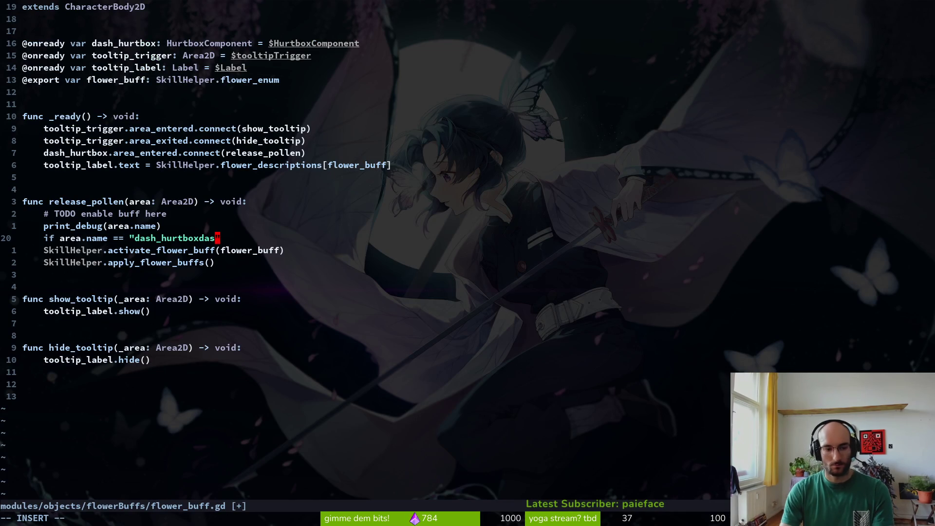
pyautogui.write('h')
pyautogui.press('Escape')
pyautogui.press('g')
pyautogui.press('g')
pyautogui.hotkey('ctrl', 'p')
pyautogui.write('dash')
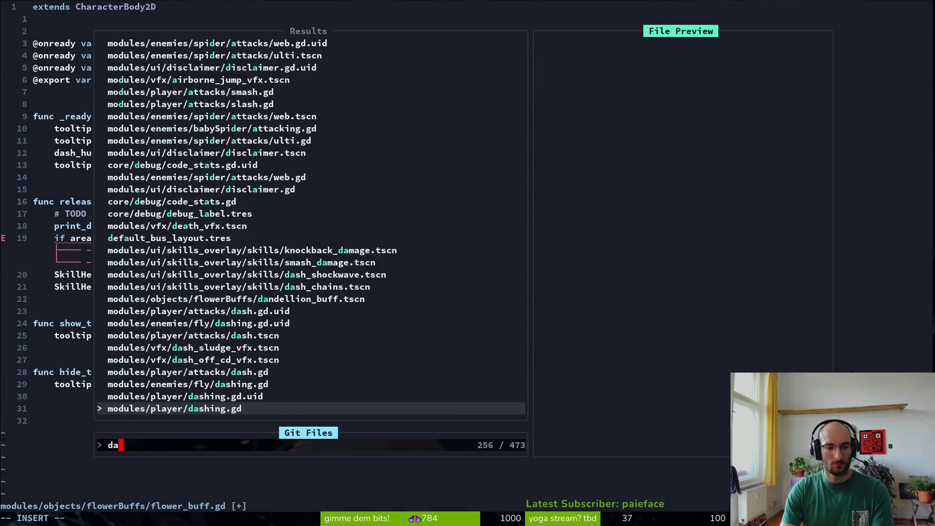
pyautogui.press('Return')
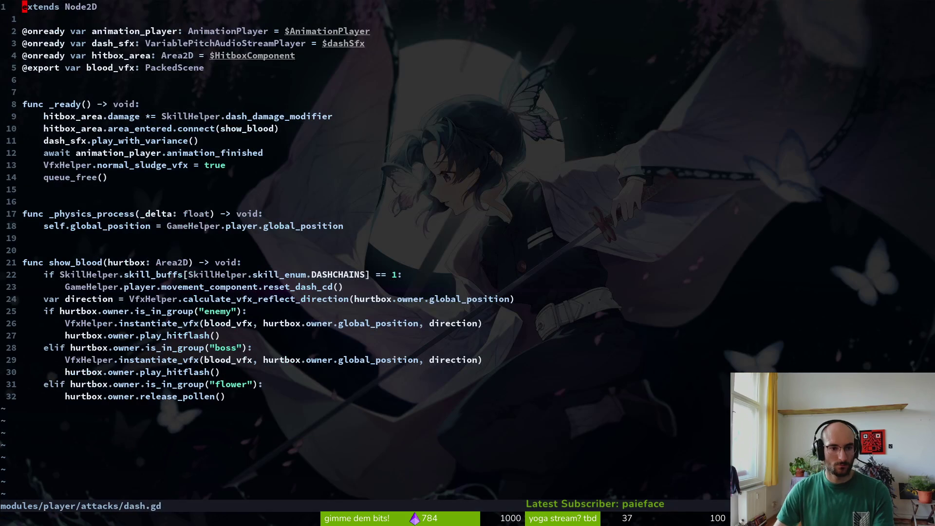
pyautogui.click(239, 59)
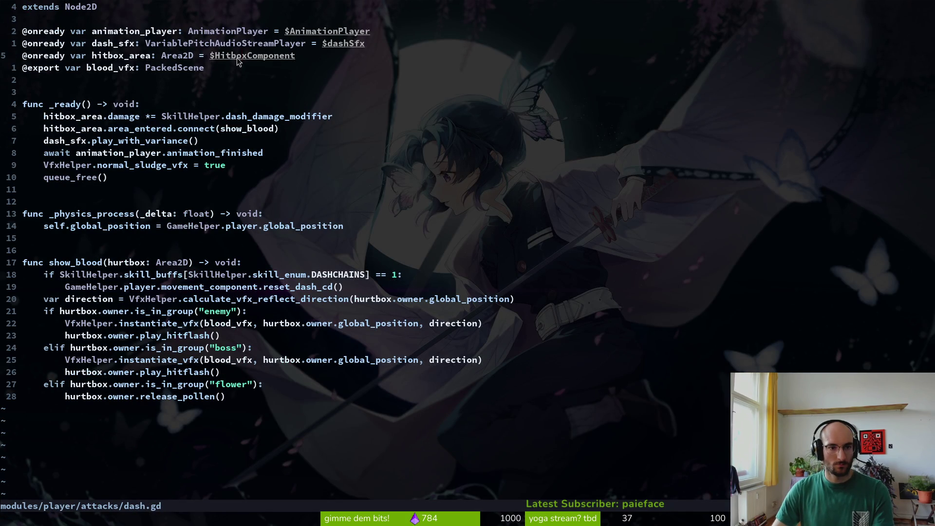
pyautogui.write('ciwdashHitbox')
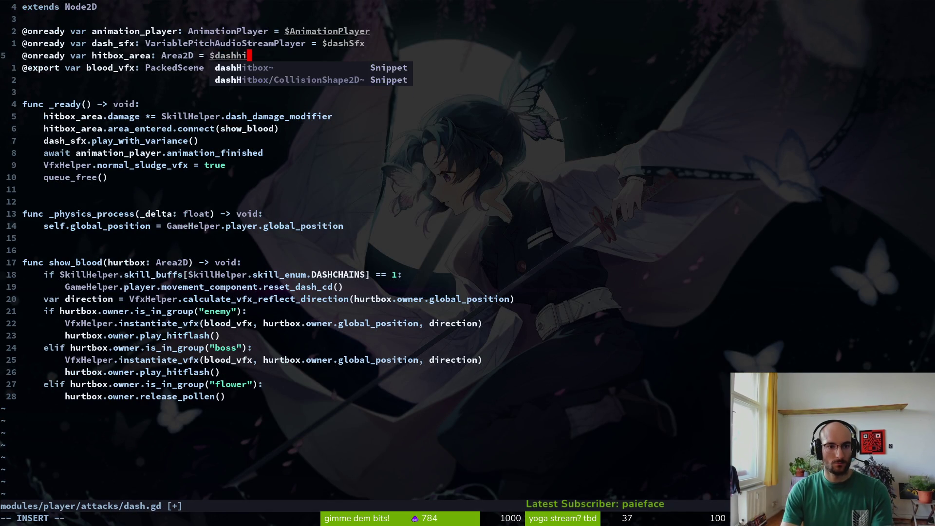
pyautogui.press('Escape')
pyautogui.write(':w')
pyautogui.press('Return')
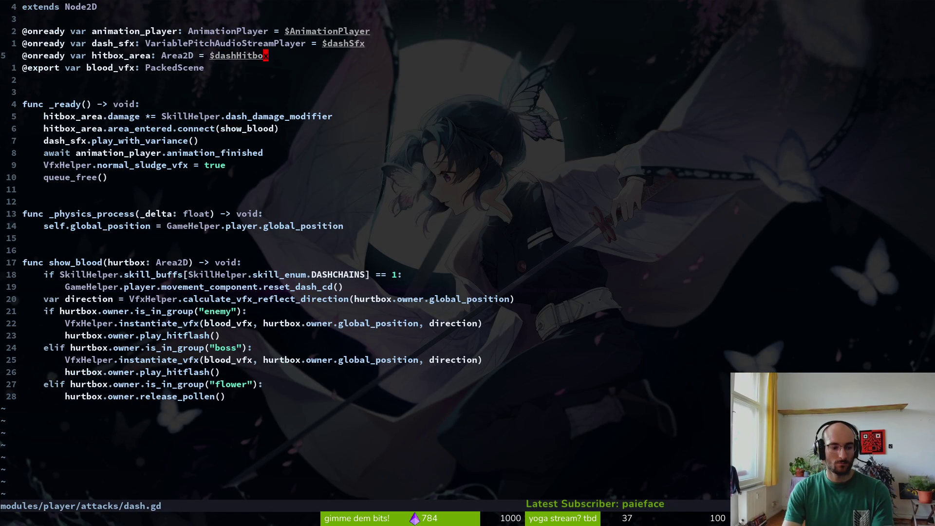
# Step: Back in flower_buff.gd, end the if condition with a colon, keeping print_debug(area.name) above it
pyautogui.hotkey('ctrl', '6')
pyautogui.click(250, 235)
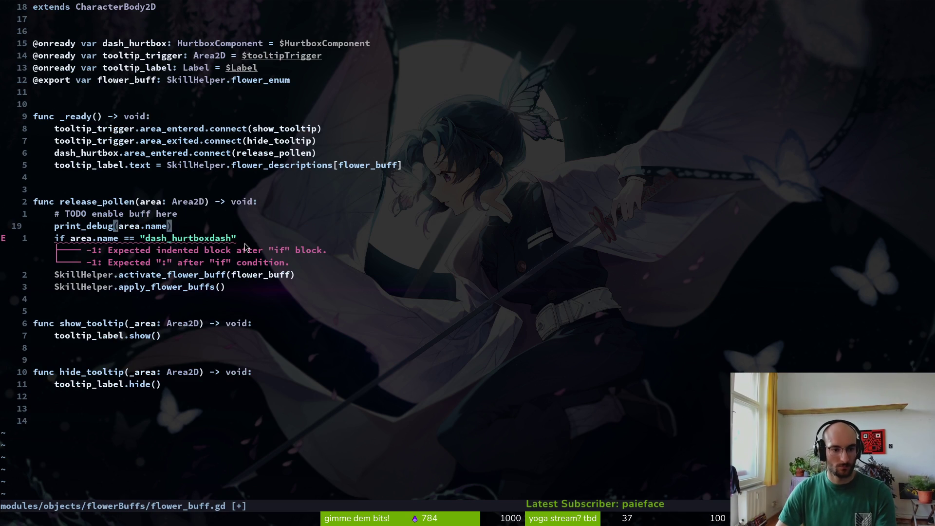
pyautogui.hotkey('shift', 'a')
pyautogui.write(':')
pyautogui.press('Return')
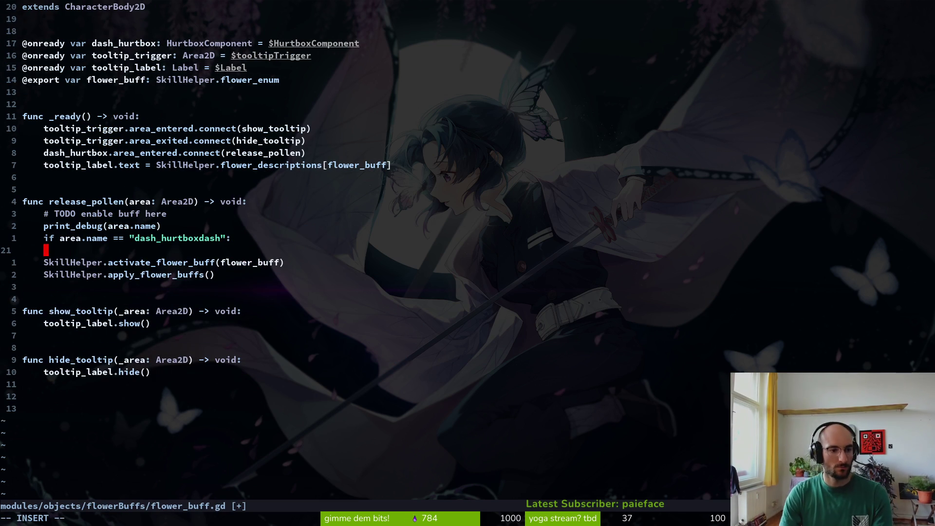
pyautogui.press('Escape')
pyautogui.press('k')
pyautogui.press('k')
pyautogui.hotkey('shift', 'v')
pyautogui.press('d')
pyautogui.press('p')
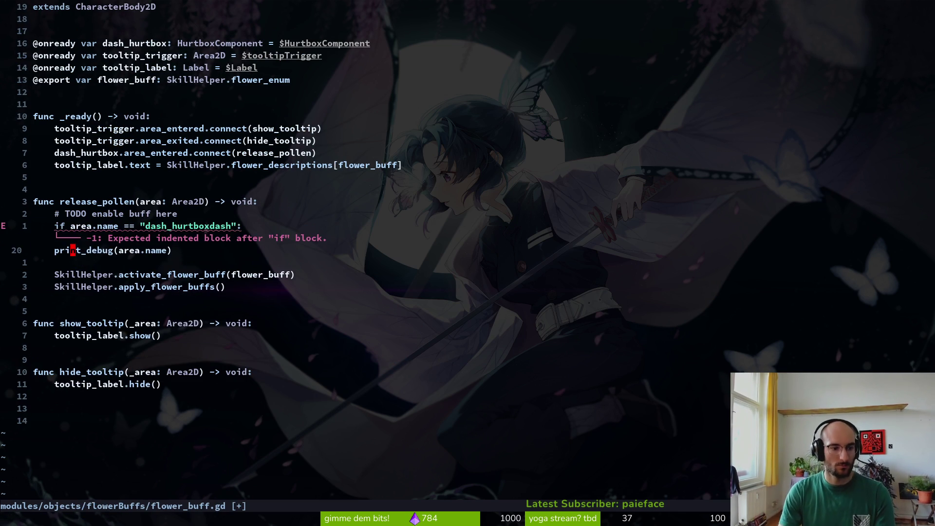
pyautogui.press('>')
pyautogui.press('>')
pyautogui.hotkey('shift', 'v')
pyautogui.hotkey('shift', 'k')
pyautogui.press('Escape')
# Step: Add print_debug("dashing") inside the if, make the condition compare against "dashHitbox", and save
pyautogui.write('j')
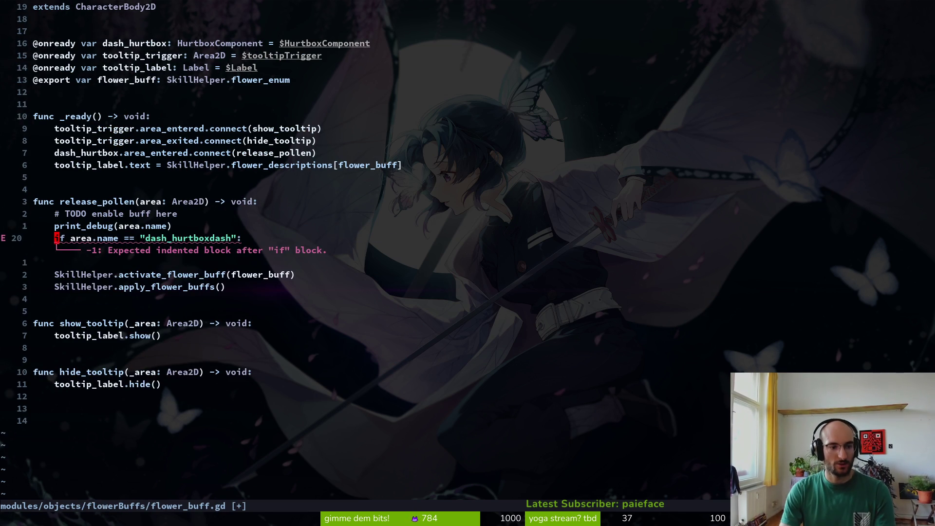
pyautogui.write('oprint_debug("dashing")=')
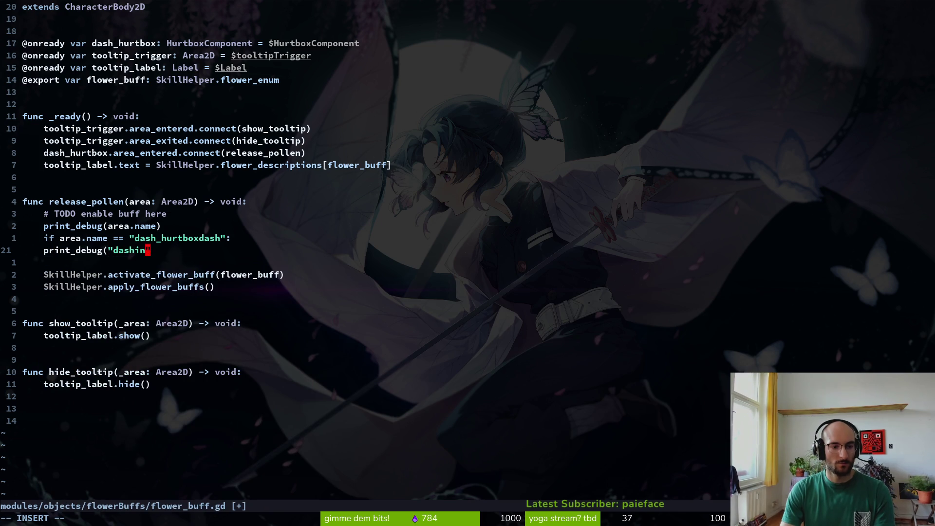
pyautogui.press('Escape')
pyautogui.press('x')
pyautogui.press('>')
pyautogui.press('>')
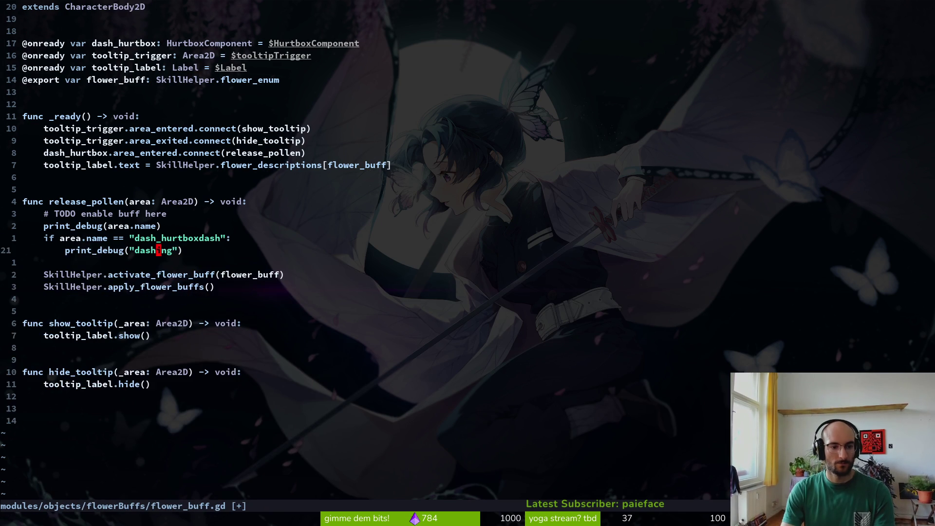
pyautogui.write('kcw_')
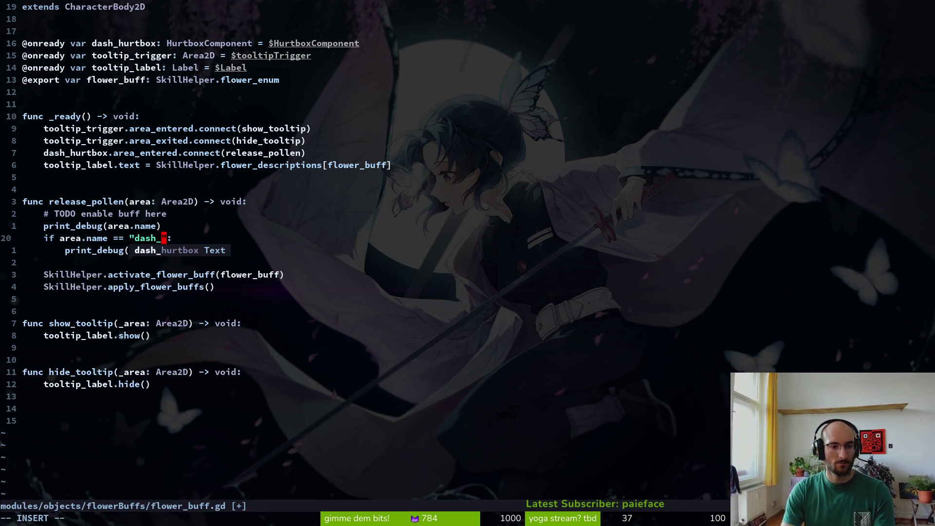
pyautogui.press('BackSpace')
pyautogui.write('Hitbox')
pyautogui.press('Escape')
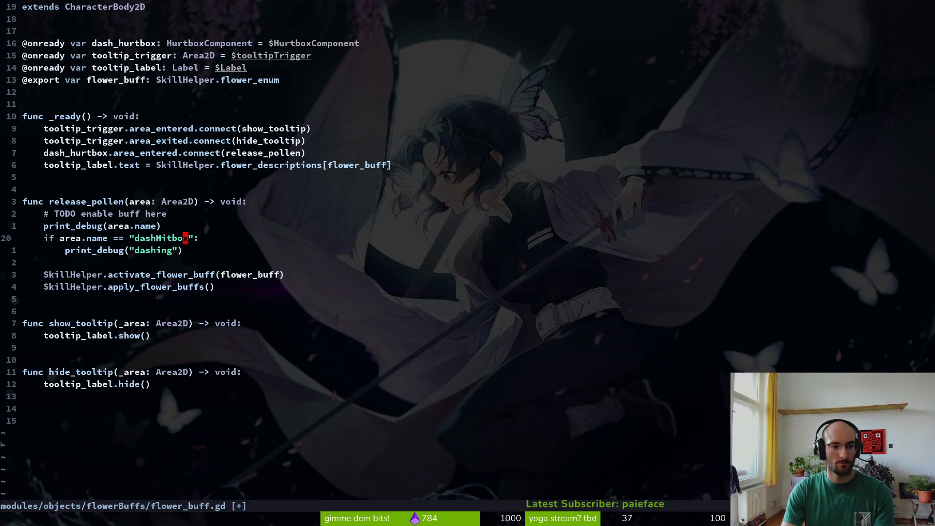
pyautogui.write(':w')
pyautogui.press('Return')
# Step: Indent the flower buff calls into the if block, remove the blank line, and save
pyautogui.press('j')
pyautogui.press('j')
pyautogui.press('j')
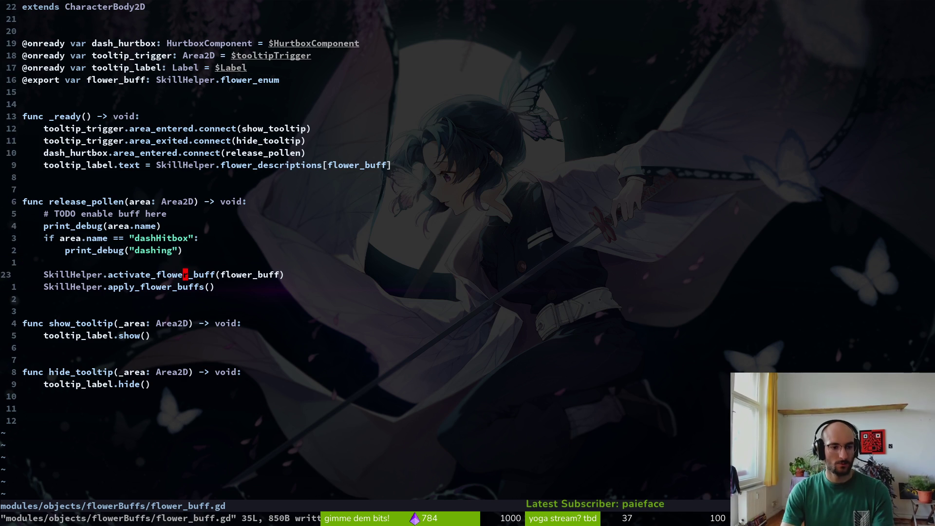
pyautogui.press('>')
pyautogui.press('j')
pyautogui.press('k')
pyautogui.hotkey('shift', 'v')
pyautogui.write('d:w')
pyautogui.press('Return')
pyautogui.press('j')
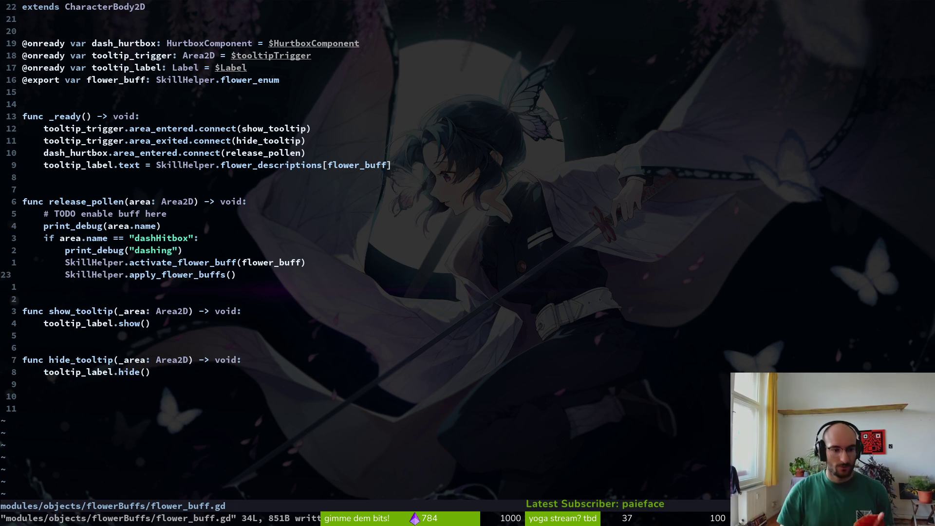
# Step: Comment out the tooltip_label.show() line in show_tooltip and save flower_buff.gd
pyautogui.press('j')
pyautogui.press('j')
pyautogui.press('j')
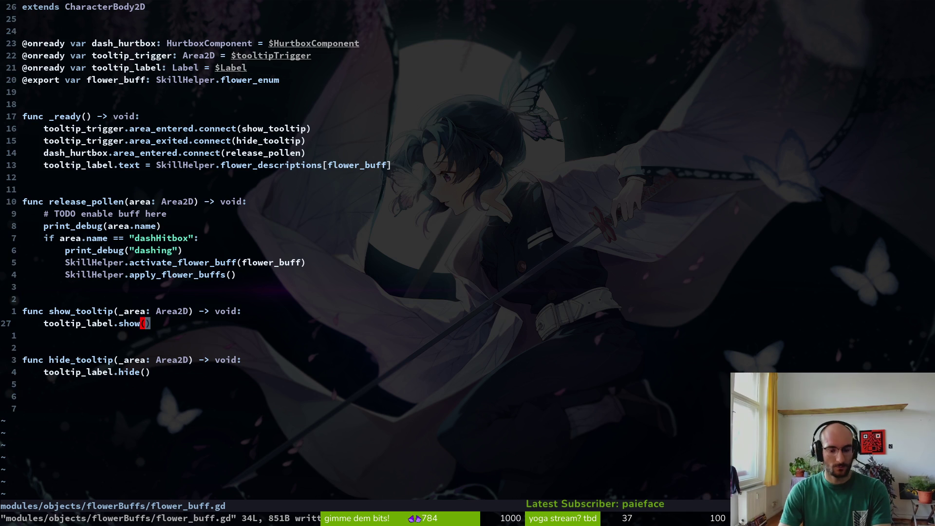
pyautogui.press('^')
pyautogui.write('lI')
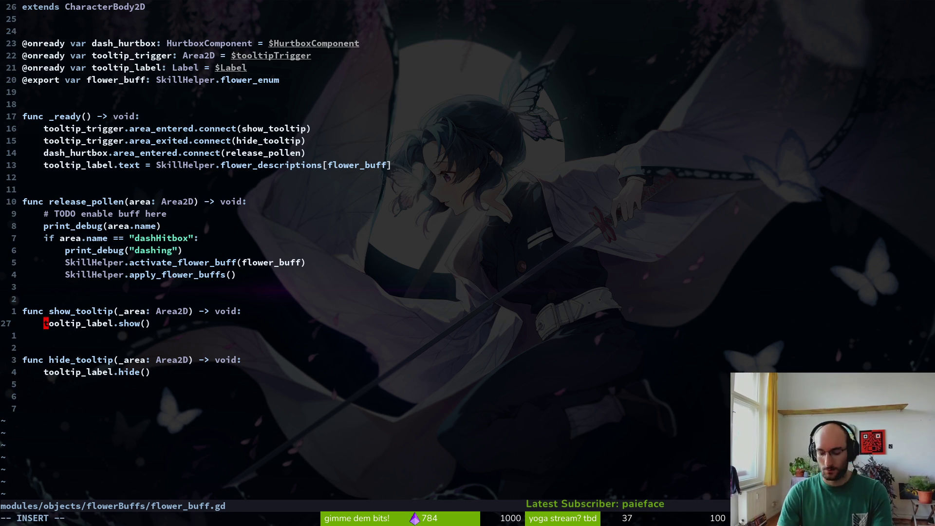
pyautogui.write('#')
pyautogui.press('Escape')
pyautogui.write(':w')
pyautogui.press('Return')
pyautogui.press('j')
# Step: Add an indented pass line to the show_tooltip body and save
pyautogui.press('k')
pyautogui.press('k')
pyautogui.press('k')
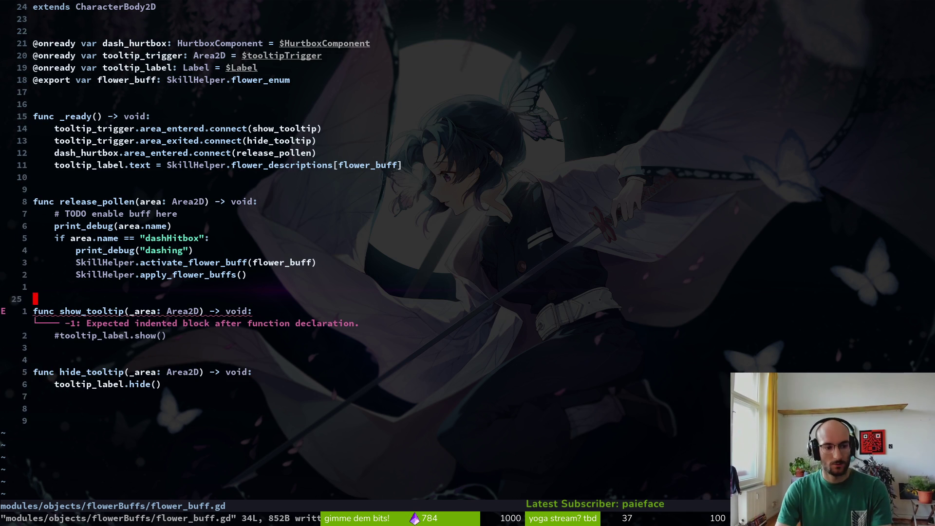
pyautogui.press('o')
pyautogui.press('Escape')
pyautogui.write('jopass')
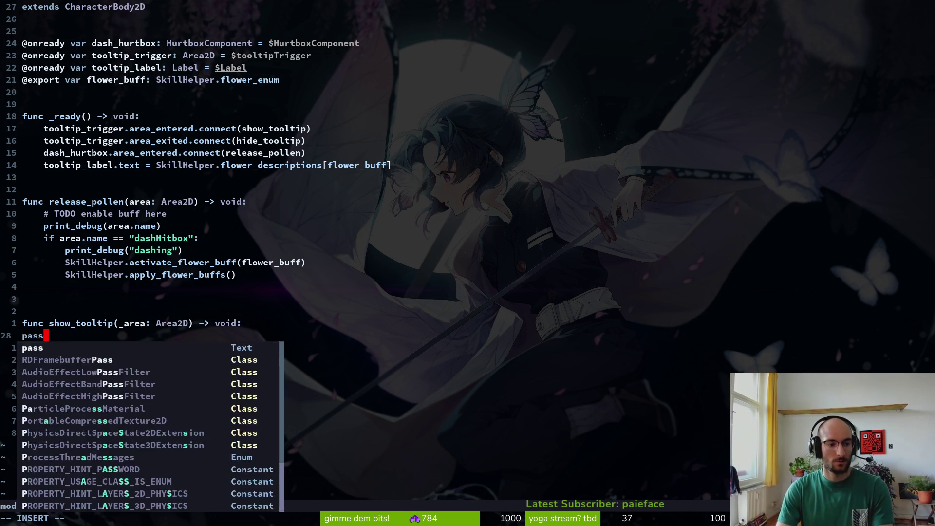
pyautogui.press('Escape')
pyautogui.write('>>:w')
pyautogui.press('Return')
pyautogui.press('k')
pyautogui.press('k')
# Step: Add pass to hide_tooltip, comment out its tooltip_label.hide() call, and save
pyautogui.press('j')
pyautogui.press('j')
pyautogui.press('j')
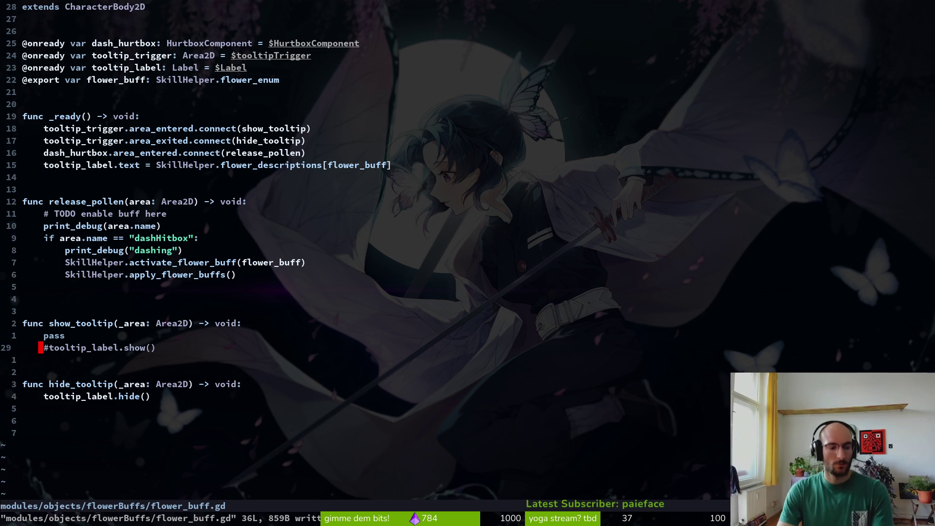
pyautogui.write('opass')
pyautogui.press('Escape')
pyautogui.write('/()')
pyautogui.press('Return')
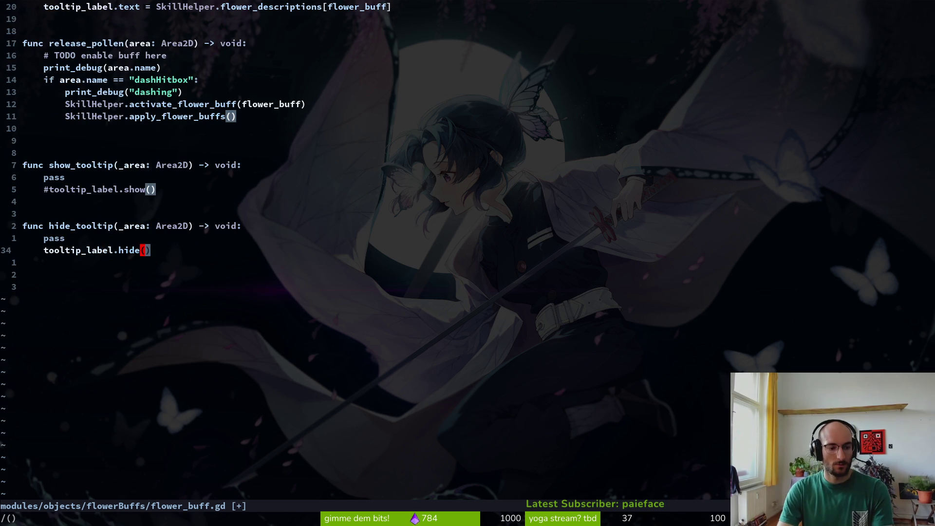
pyautogui.write('^i#')
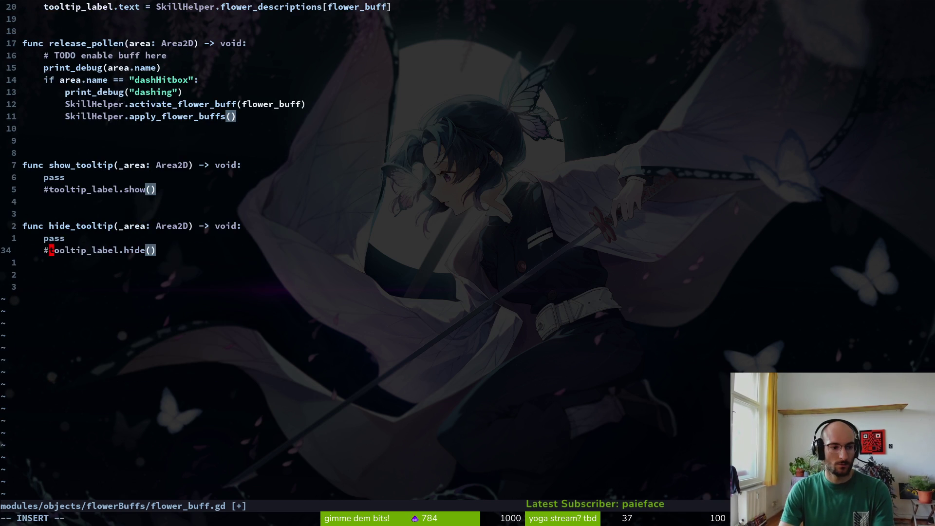
pyautogui.press('Escape')
pyautogui.write(':w')
pyautogui.press('Return')
pyautogui.press('k')
pyautogui.press('k')
pyautogui.press('k')
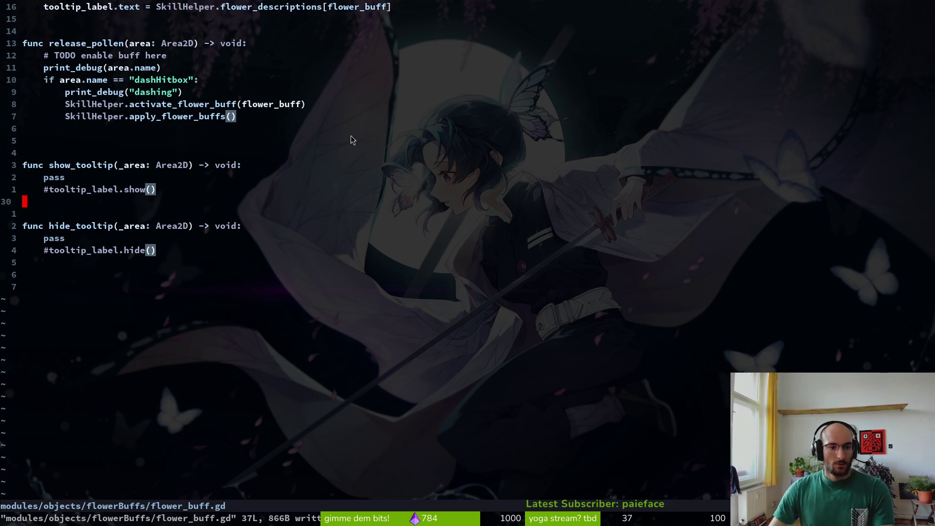
pyautogui.scroll(4, 353, 141)
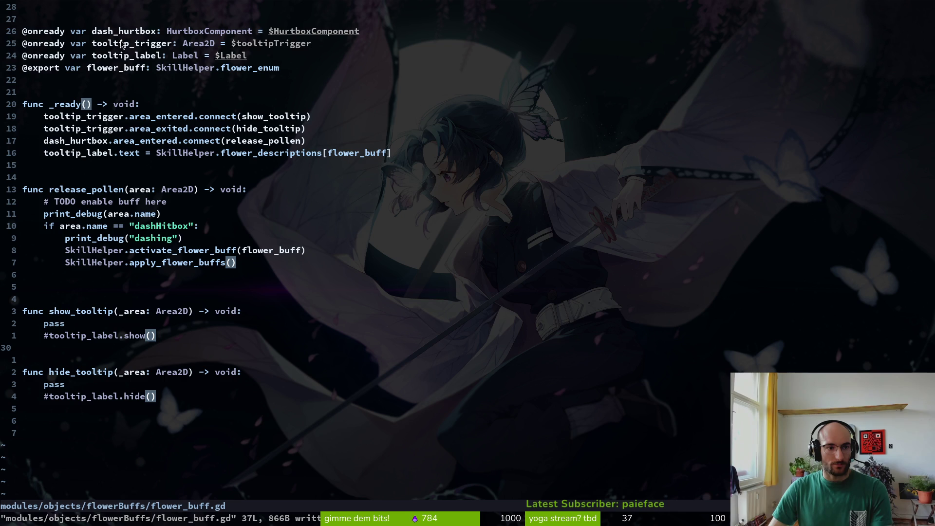
# Step: Open core/globals/skill.helper.gd, read through its flower buff code, and save it with :w
pyautogui.hotkey('ctrl', 'p')
pyautogui.write('sk')
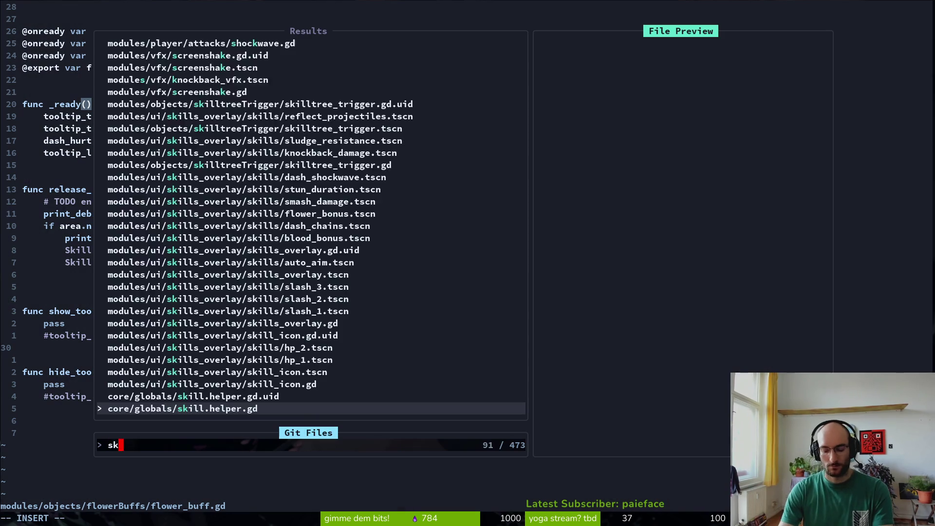
pyautogui.write('ill.help')
pyautogui.press('Return')
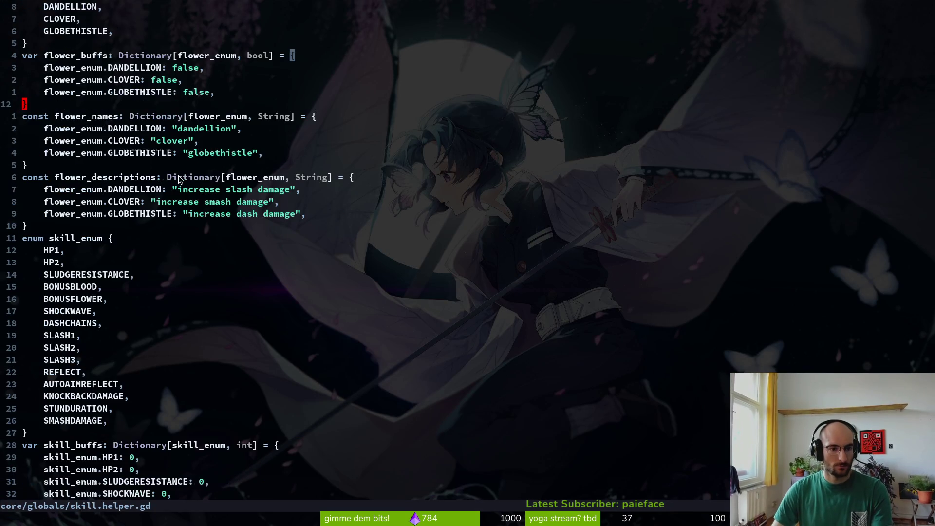
pyautogui.scroll(-5, 168, 181)
pyautogui.scroll(5, 189, 194)
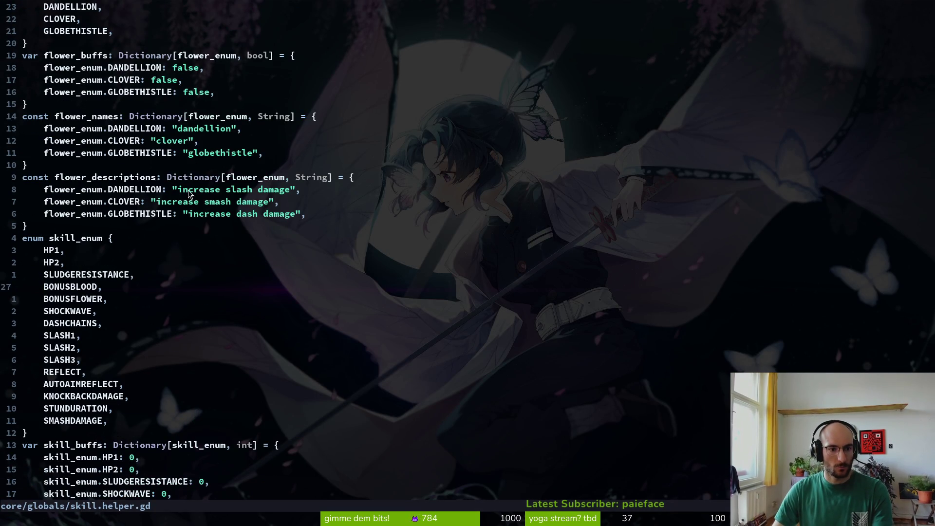
pyautogui.scroll(-4, 253, 202)
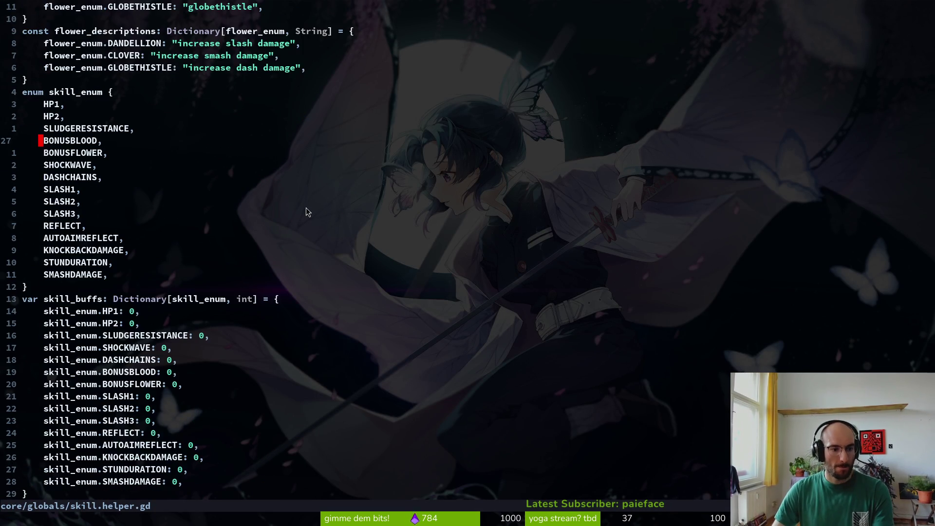
pyautogui.scroll(-8, 292, 219)
pyautogui.scroll(-8, 156, 222)
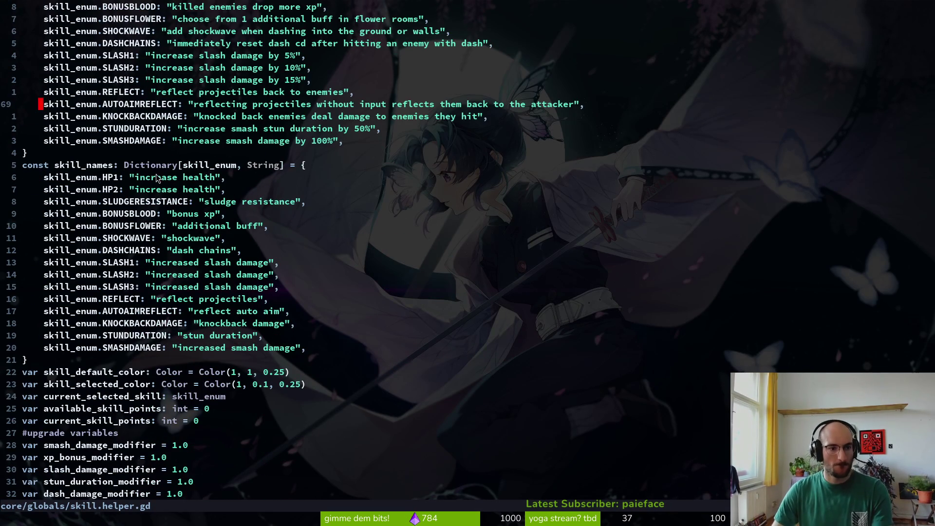
pyautogui.scroll(-10, 146, 182)
pyautogui.scroll(20, 121, 171)
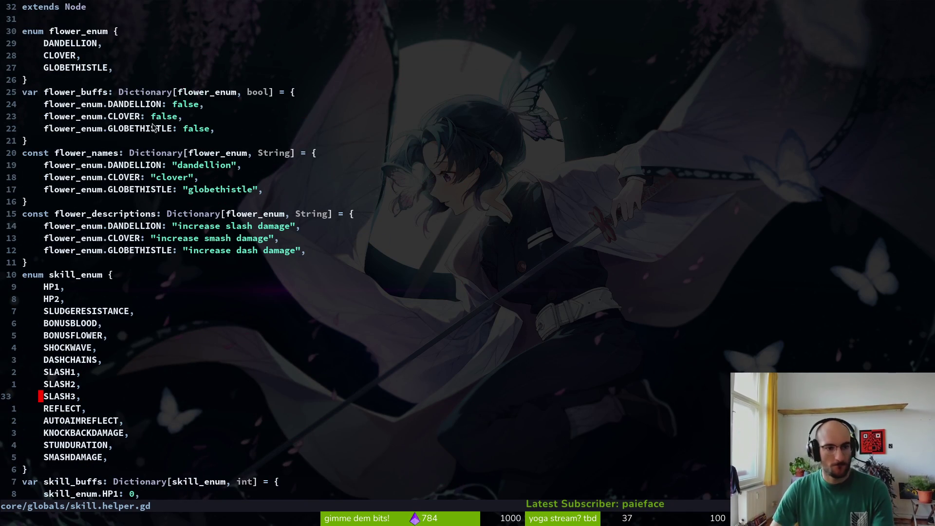
pyautogui.scroll(-20, 240, 161)
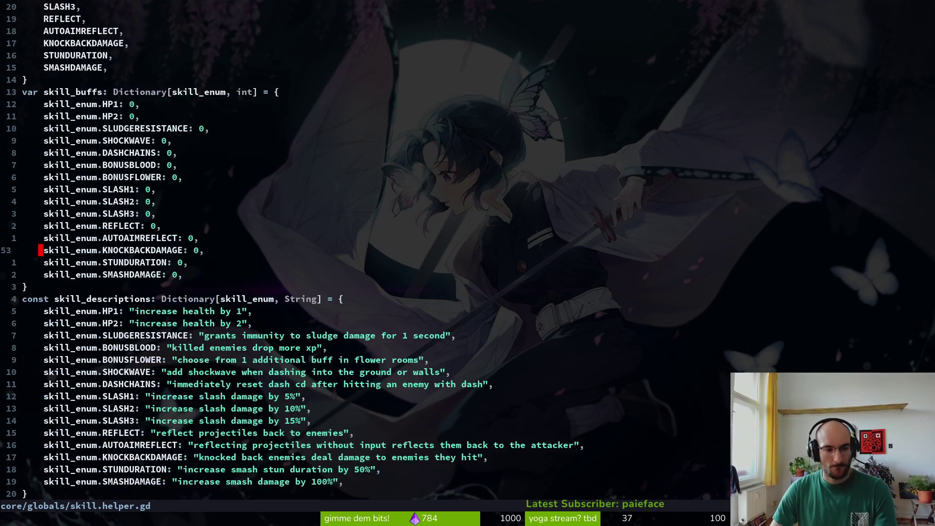
pyautogui.scroll(-10, 185, 247)
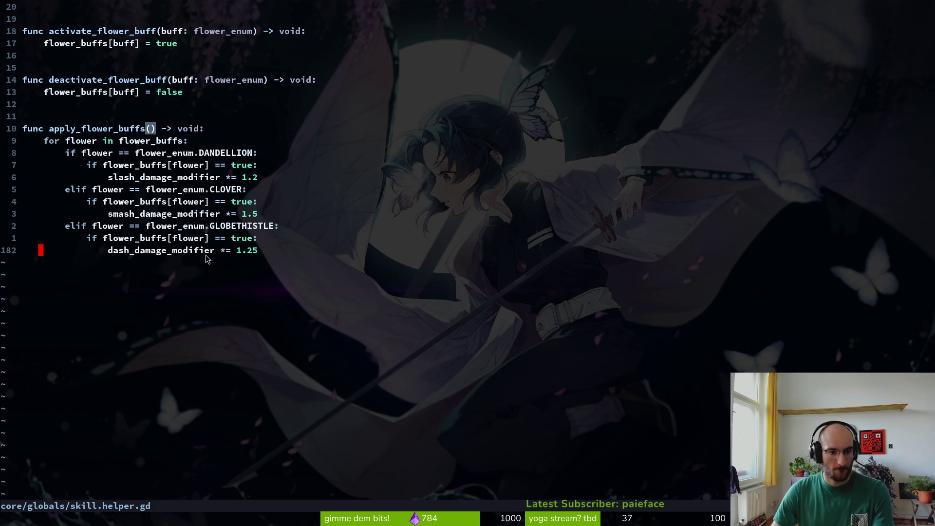
pyautogui.write(':w')
pyautogui.press('Return')
# Step: Quit Vim with :q and bring up the dandellion_buff scene in Godot
pyautogui.write(':q')
pyautogui.press('Return')
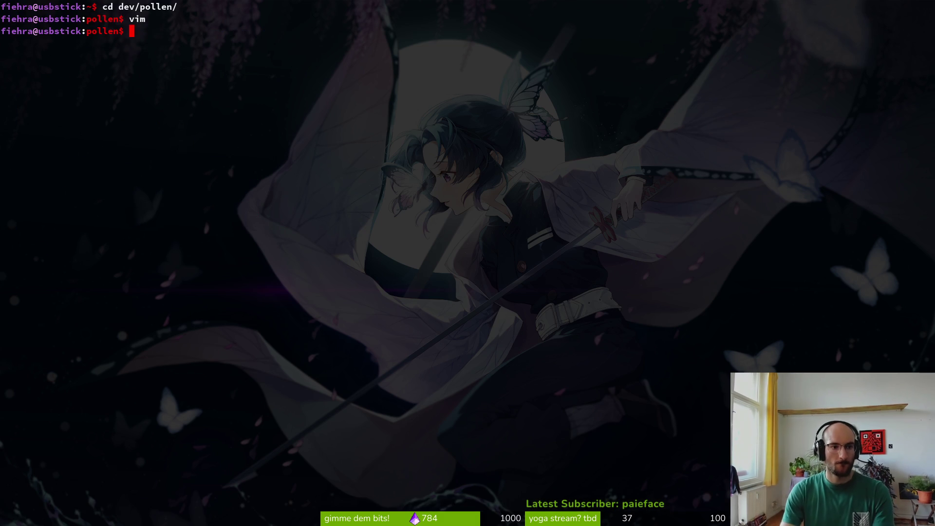
pyautogui.hotkey('alt', 'Tab')
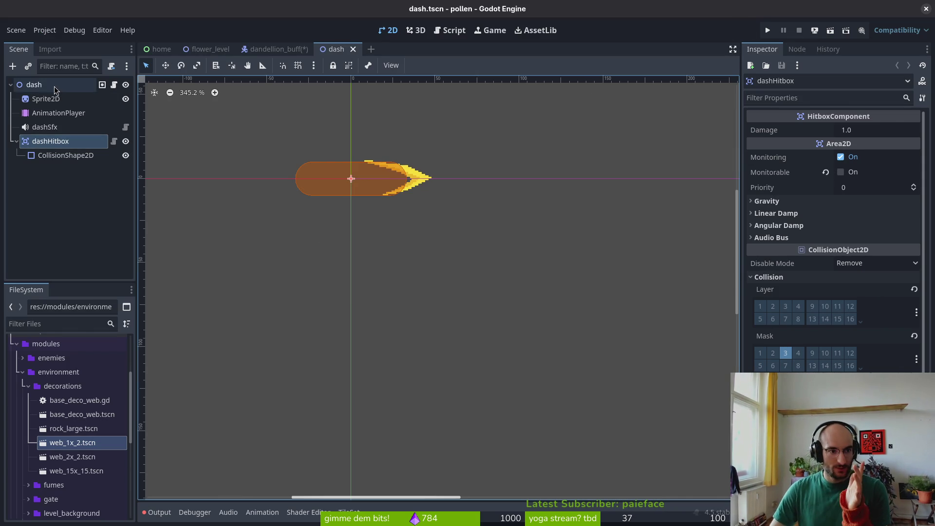
pyautogui.click(273, 49)
# Step: Save the dandelion buff scene, restoring the accidentally shifted collision shape, and run the game
pyautogui.scroll(-5, 324, 194)
pyautogui.hotkey('ctrl', 's')
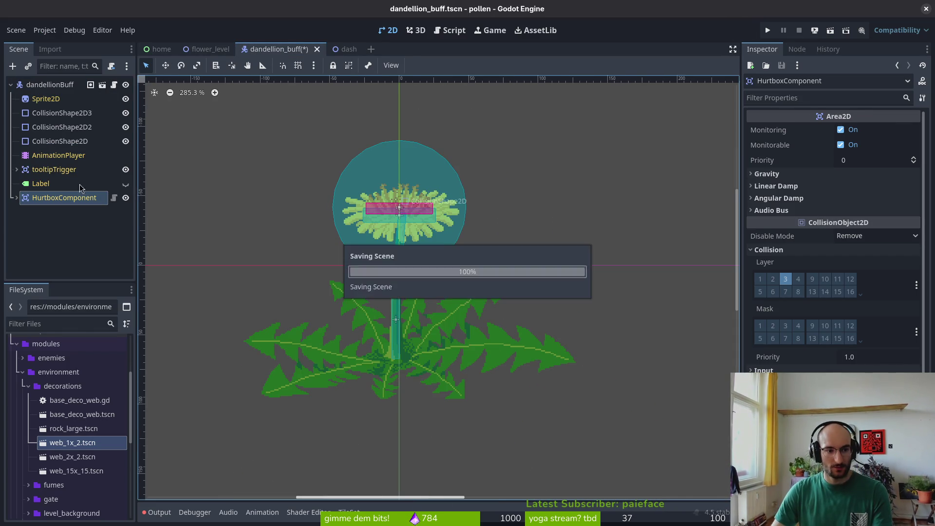
pyautogui.hotkey('ctrl', 'z')
pyautogui.hotkey('ctrl', 'shift', 'z')
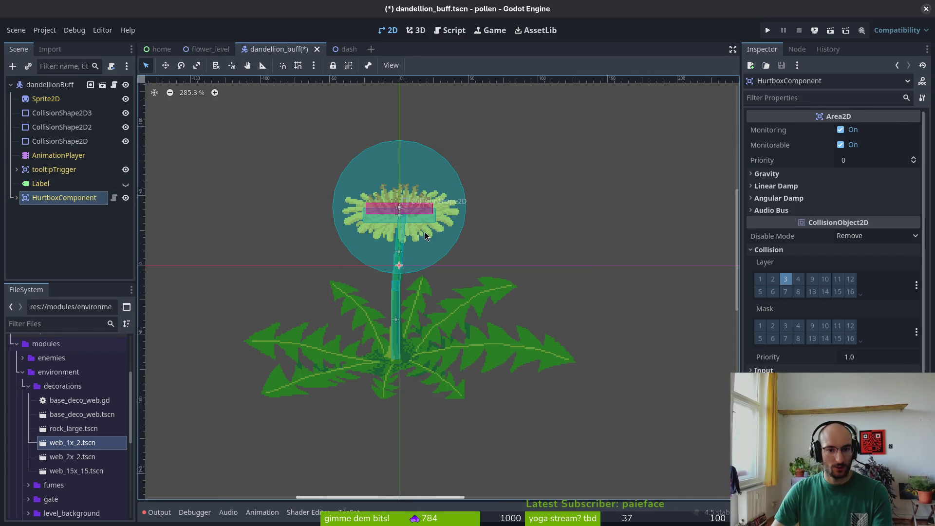
pyautogui.click(769, 31)
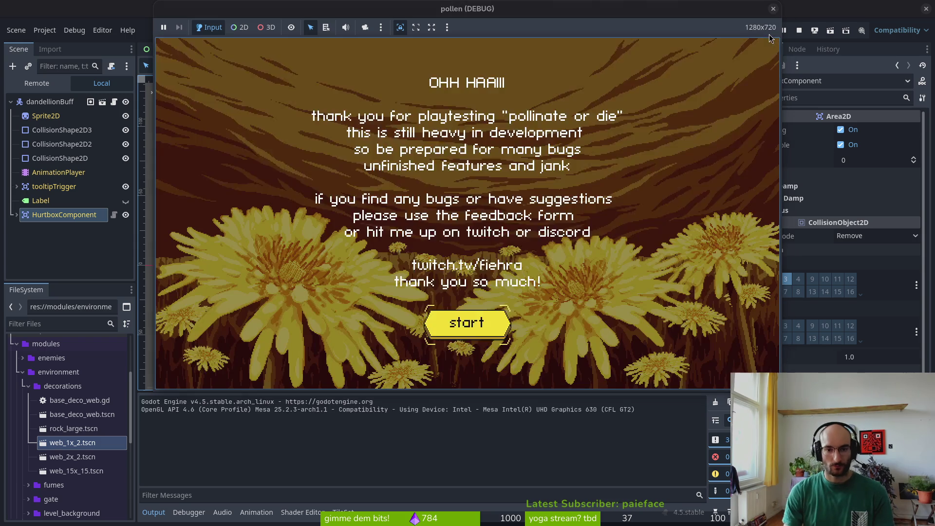
# Step: Start the game, enter the dev portal, load the 'flower' level, and dash the bee into the dandelion
pyautogui.press('Return')
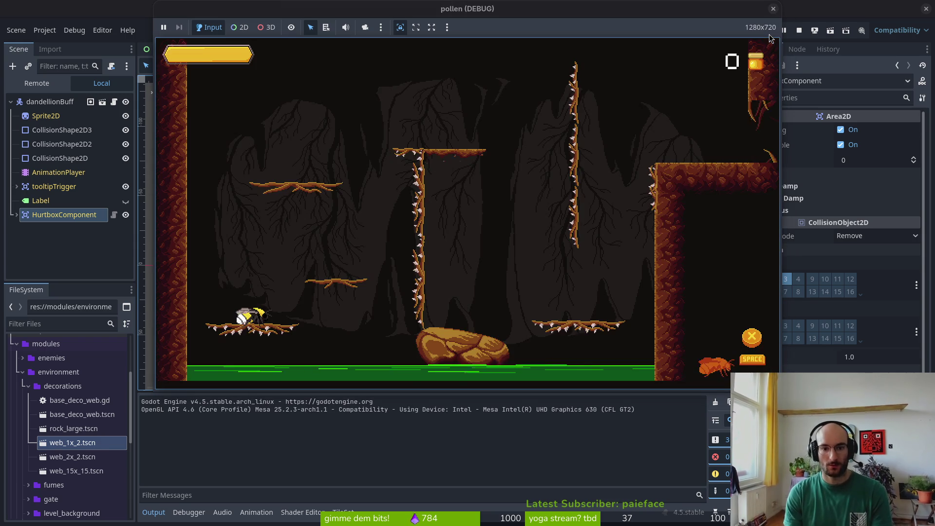
pyautogui.press('Up')
pyautogui.press('Right')
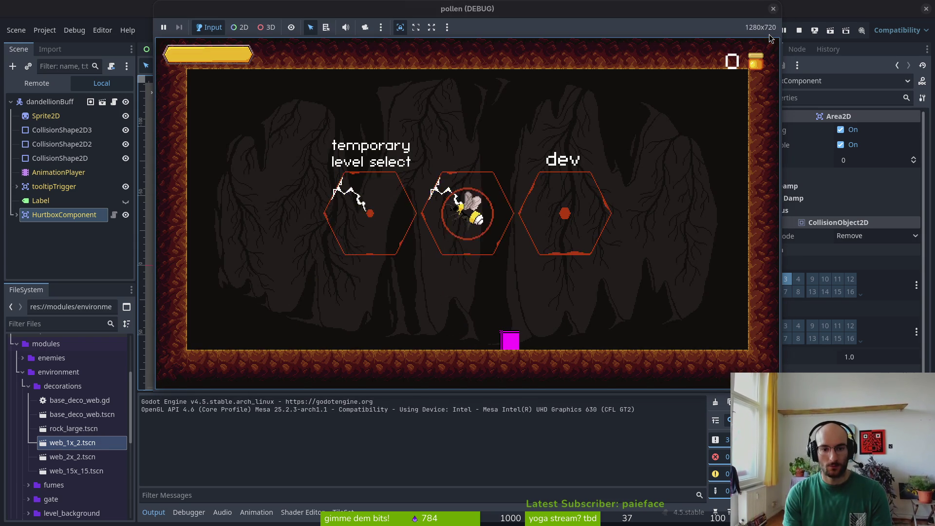
pyautogui.press('Right')
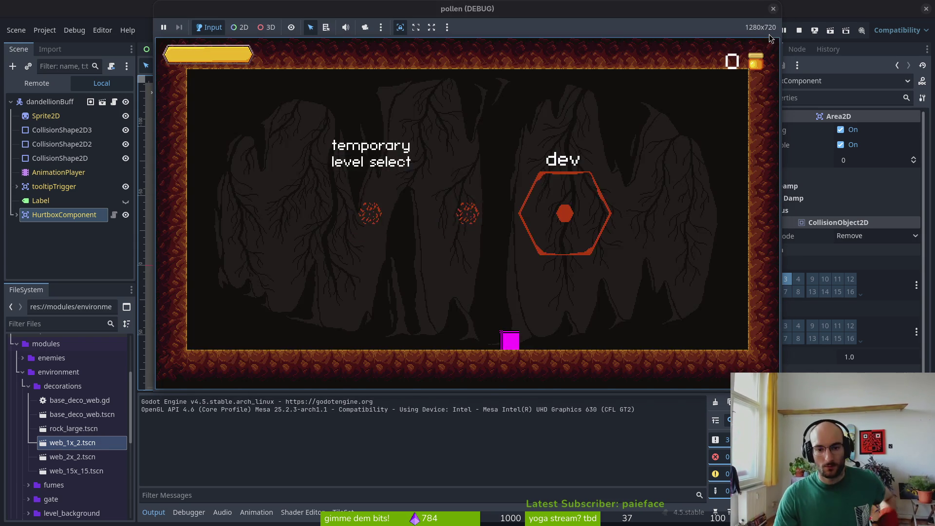
pyautogui.press('Down')
pyautogui.press('Right')
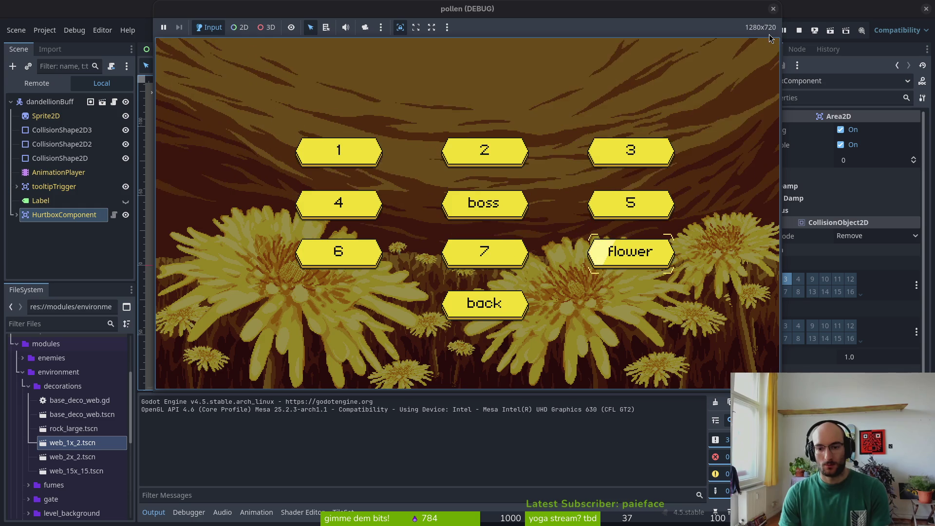
pyautogui.press('Return')
pyautogui.press('Up')
pyautogui.press('Right')
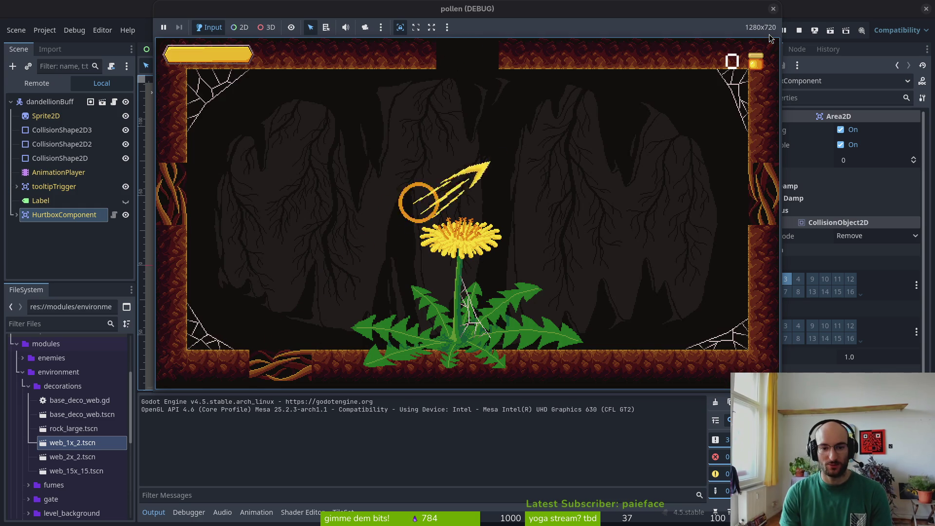